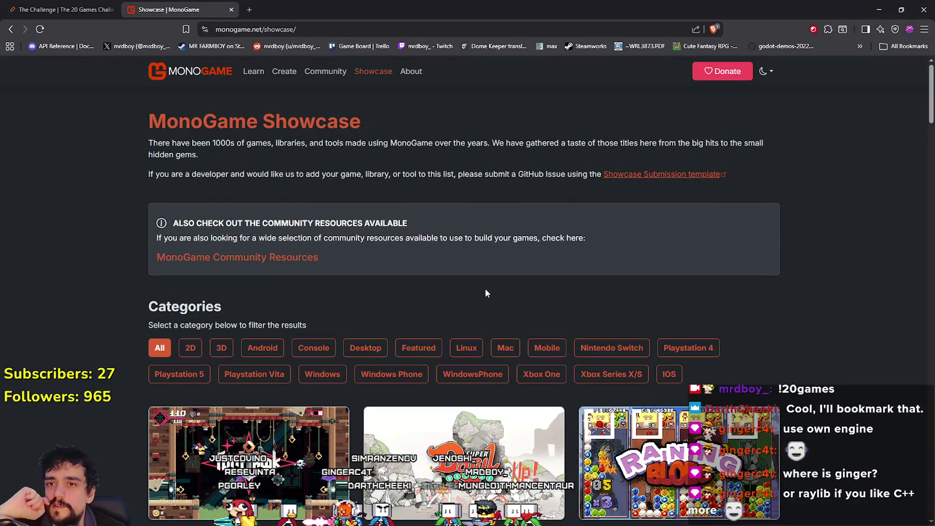
Open a new tab and load raylib.com by entering 'raylib' in the address bar
click(249, 9)
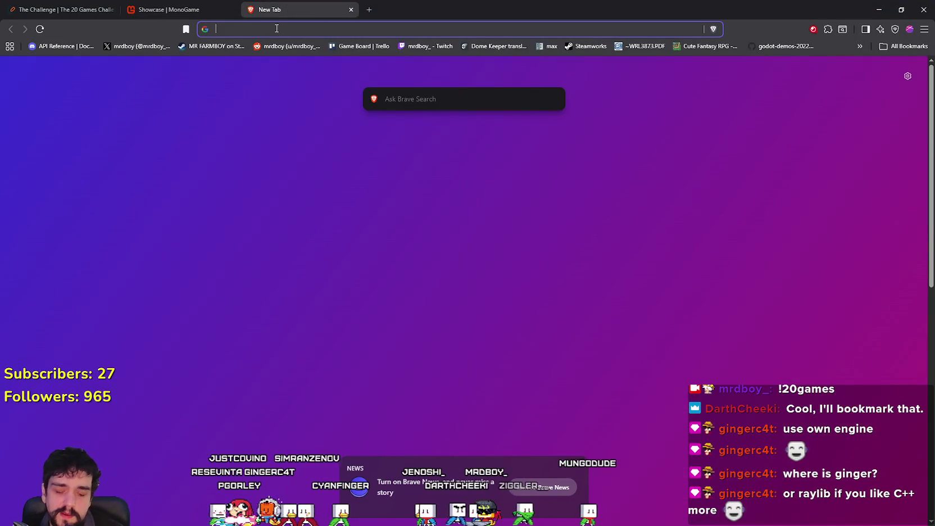
text(raylib)
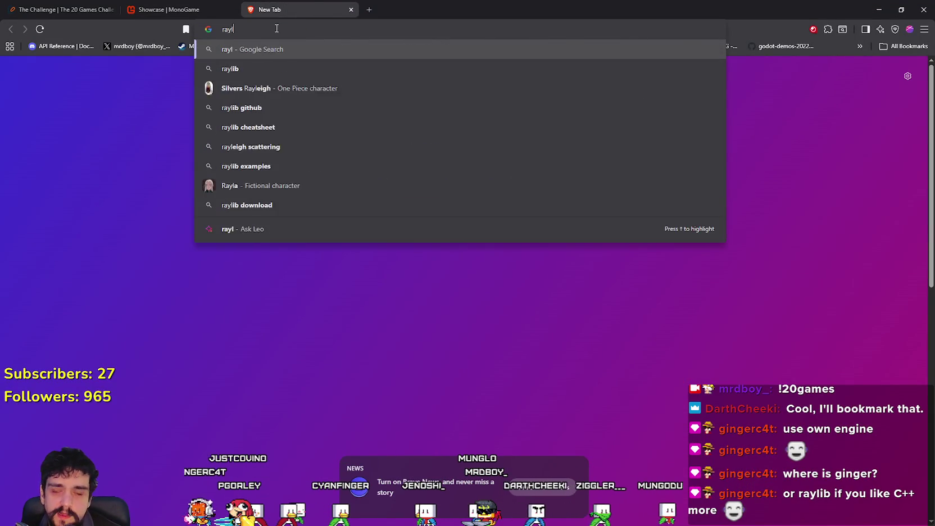
key(Return)
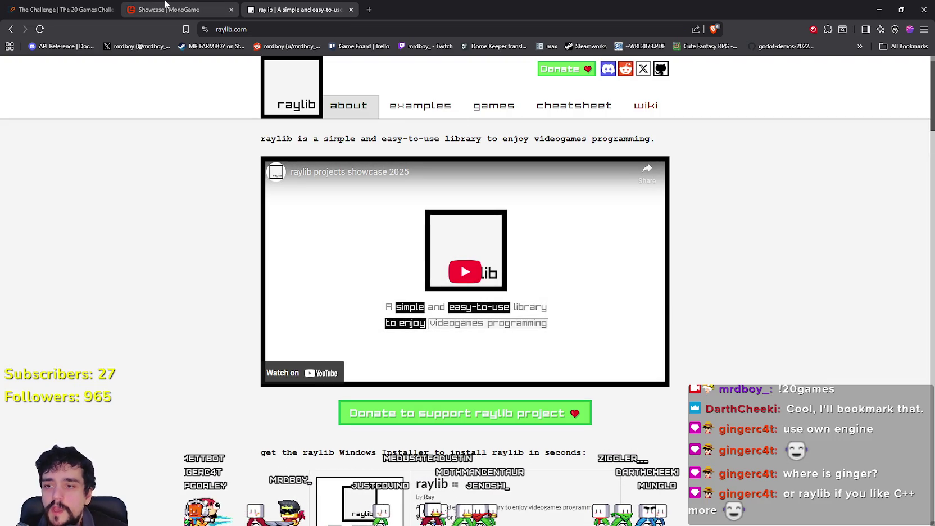
Browse raylib's games page, scrolling through the games grid
click(493, 107)
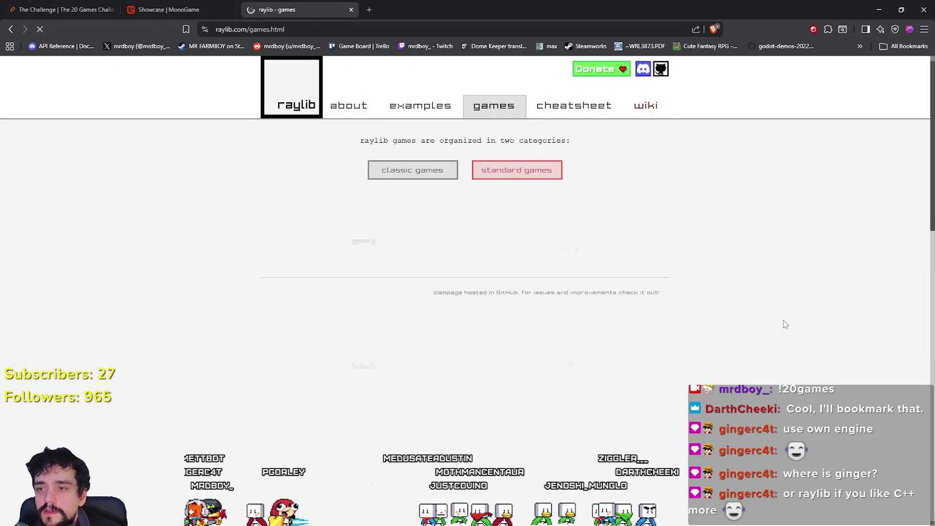
scroll(618, 337, down, 10)
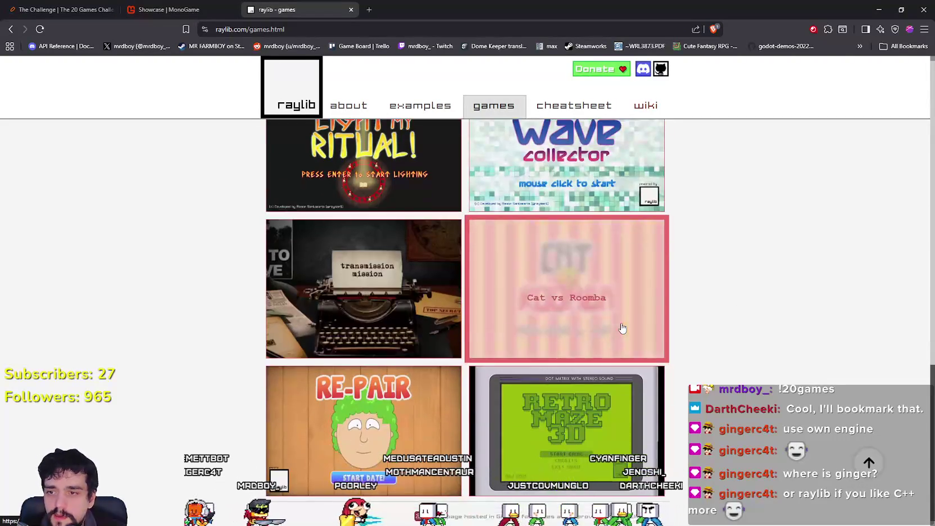
scroll(620, 328, down, 8)
scroll(700, 359, up, 15)
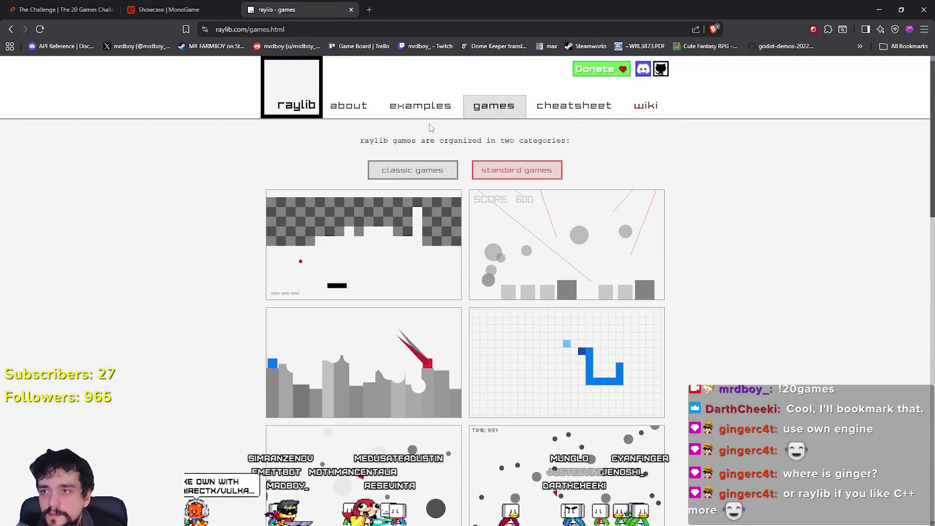
Open raylib's examples page and scroll down through the examples
click(420, 106)
scroll(650, 330, down, 5)
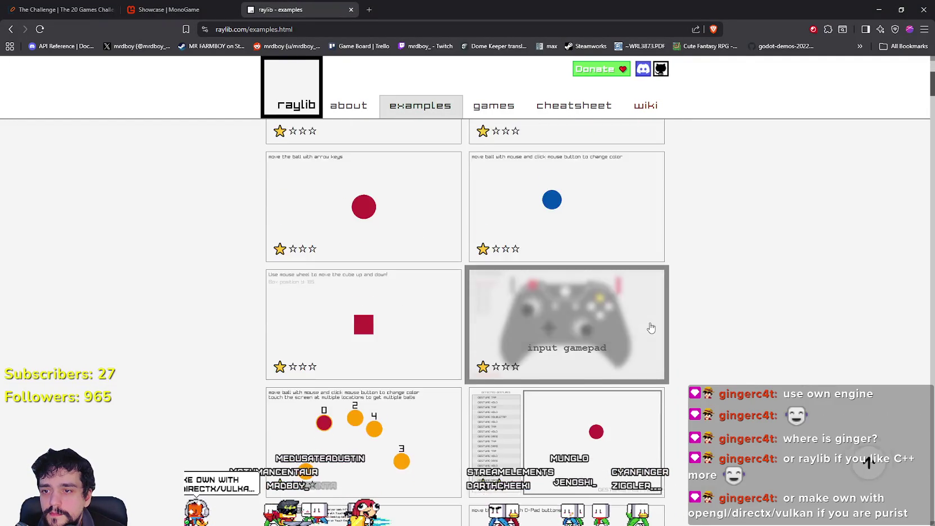
scroll(348, 292, down, 5)
scroll(378, 313, down, 20)
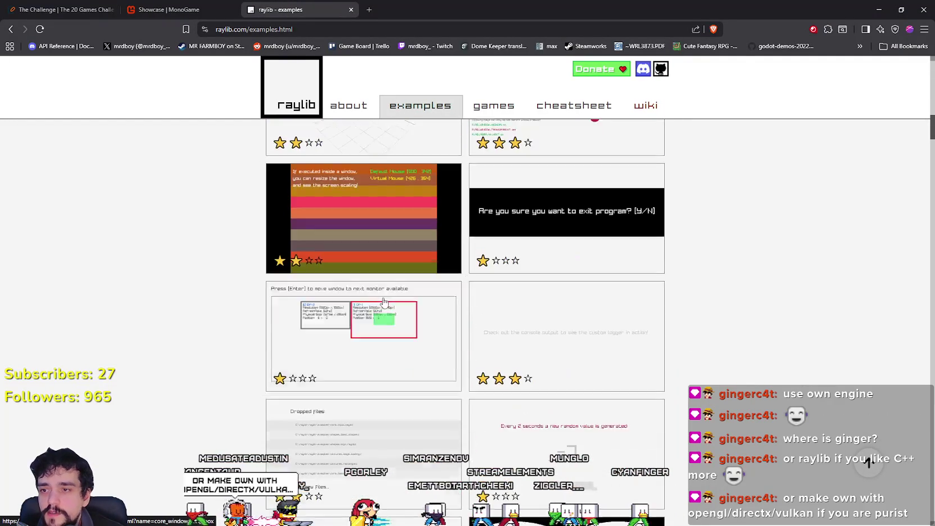
scroll(403, 289, down, 20)
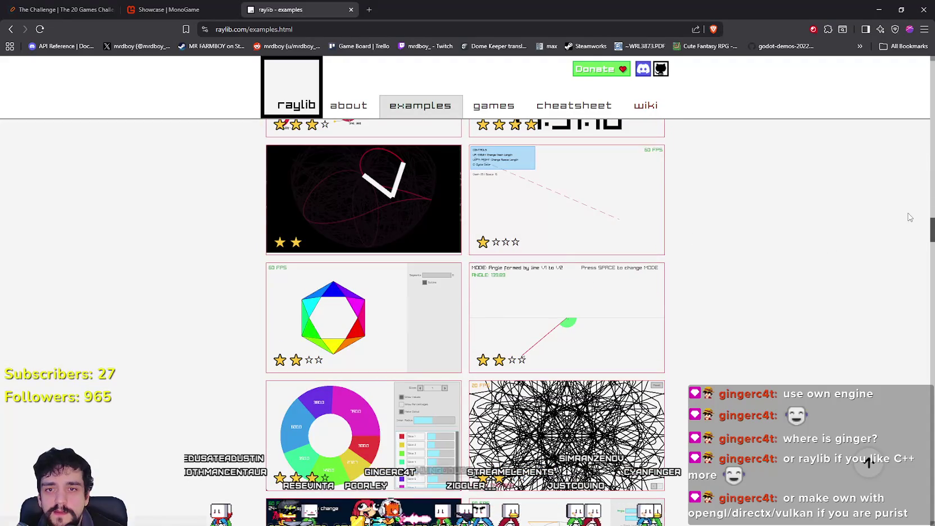
mouse_move(930, 230)
mouse_down()
mouse_move(923, 395)
mouse_move(897, 489)
mouse_up()
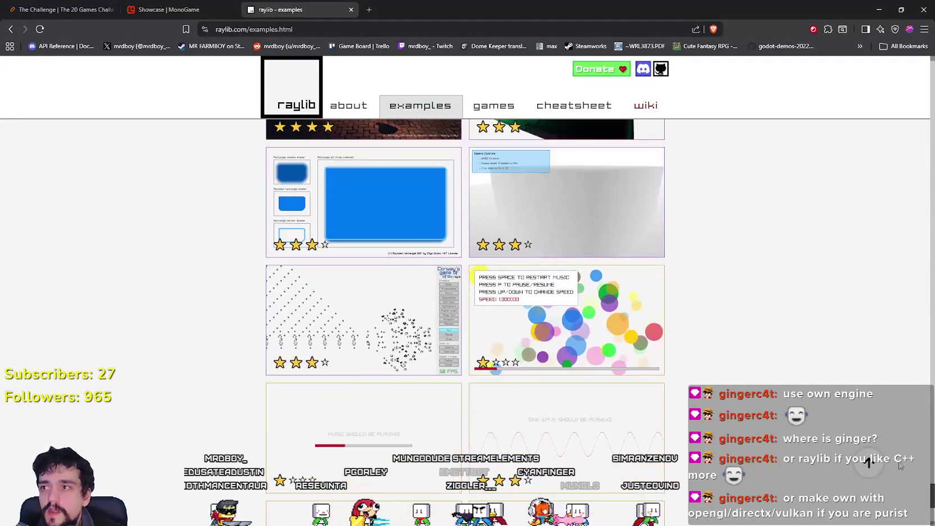
Flip between the MonoGame and raylib tabs, ending on the MonoGame Showcase
click(226, 7)
click(251, 7)
click(226, 7)
click(251, 6)
click(210, 7)
click(264, 7)
click(227, 6)
click(251, 6)
click(226, 7)
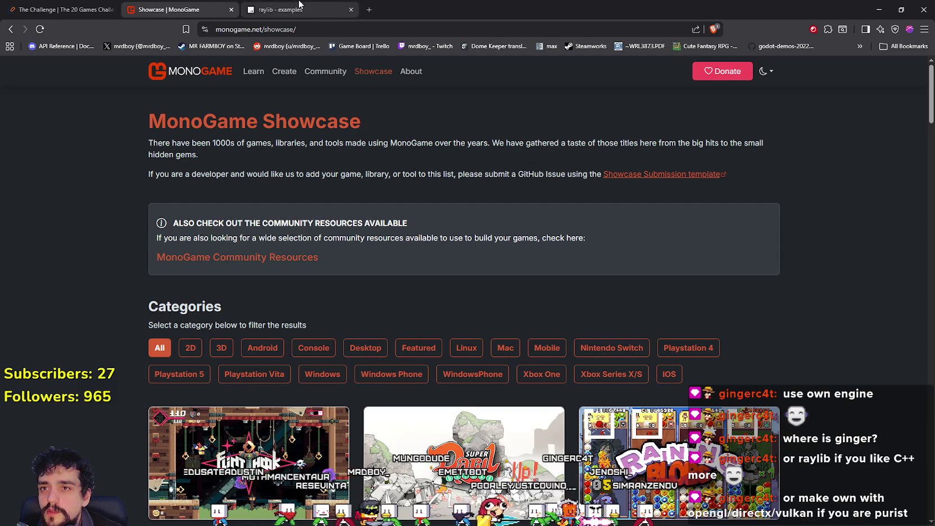
Switch to the raylib examples tab and open a new blank tab beside it
scroll(394, 193, down, 4)
scroll(394, 193, up, 3)
click(285, 7)
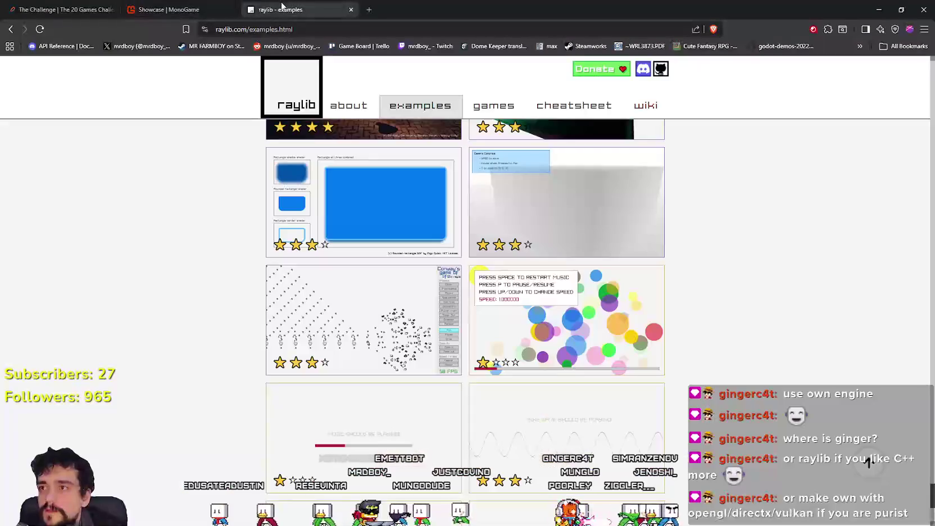
click(368, 9)
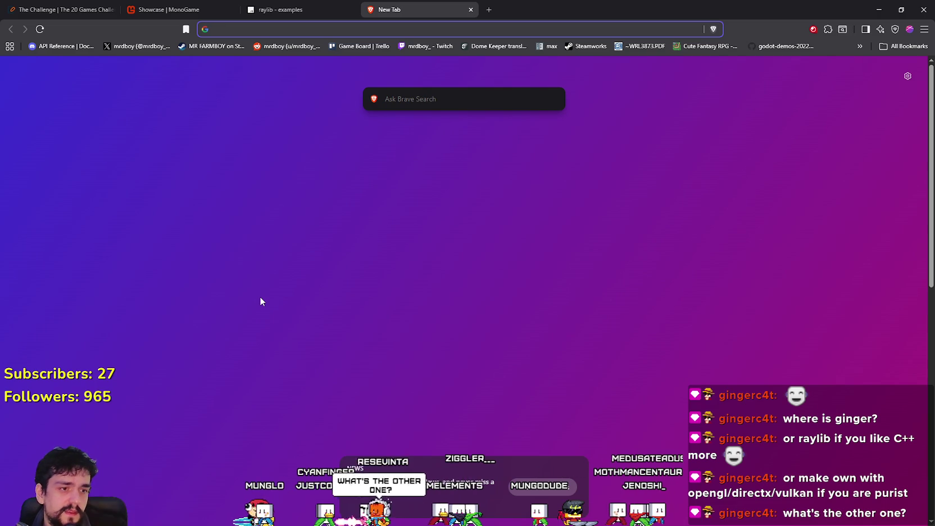
Search Google for 'sdl2', visit the libsdl.org homepage, then return to the results
text(sdl2)
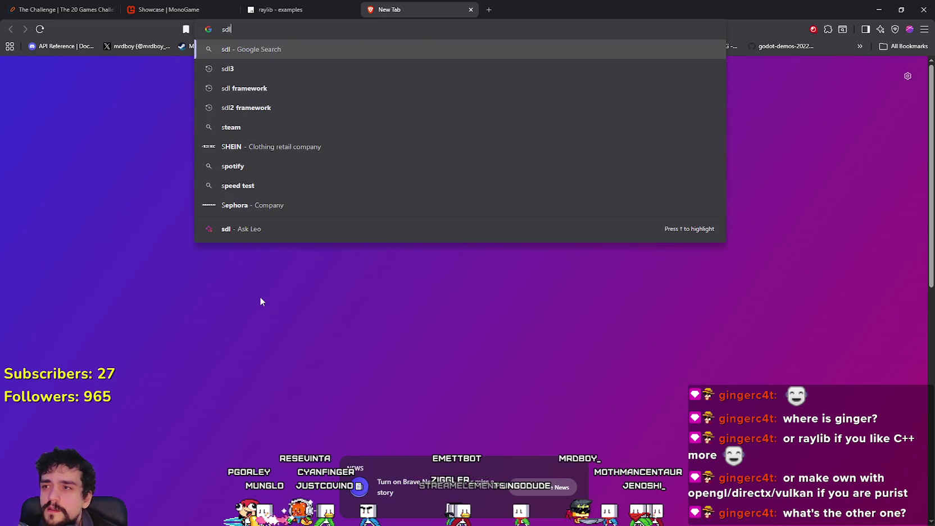
key(Return)
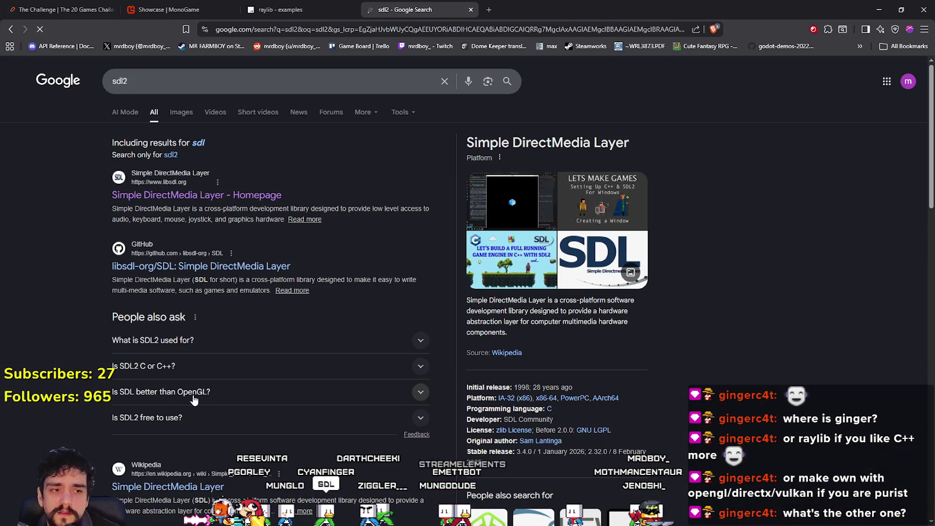
click(196, 195)
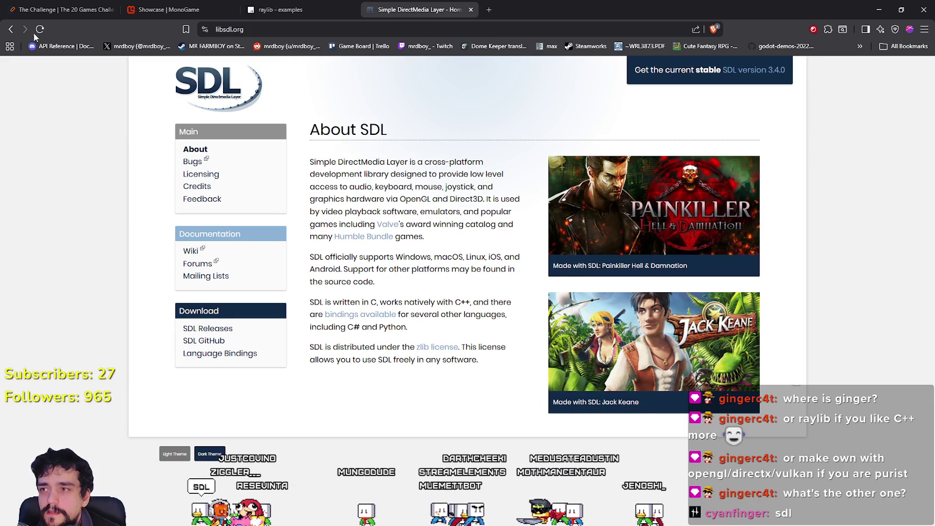
click(9, 29)
Open the SDL2 Installation wiki result, read through it, and go back
scroll(371, 375, down, 4)
scroll(368, 368, up, 4)
click(225, 83)
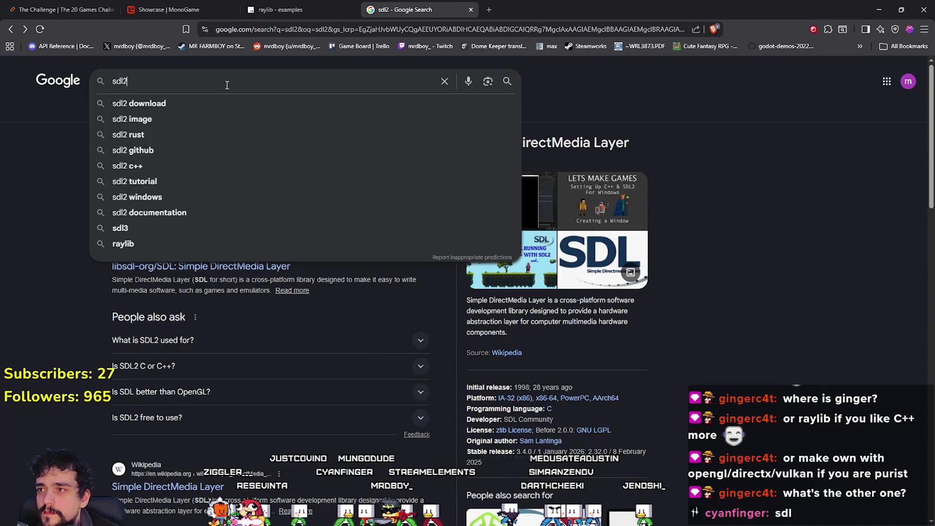
double_click(20, 272)
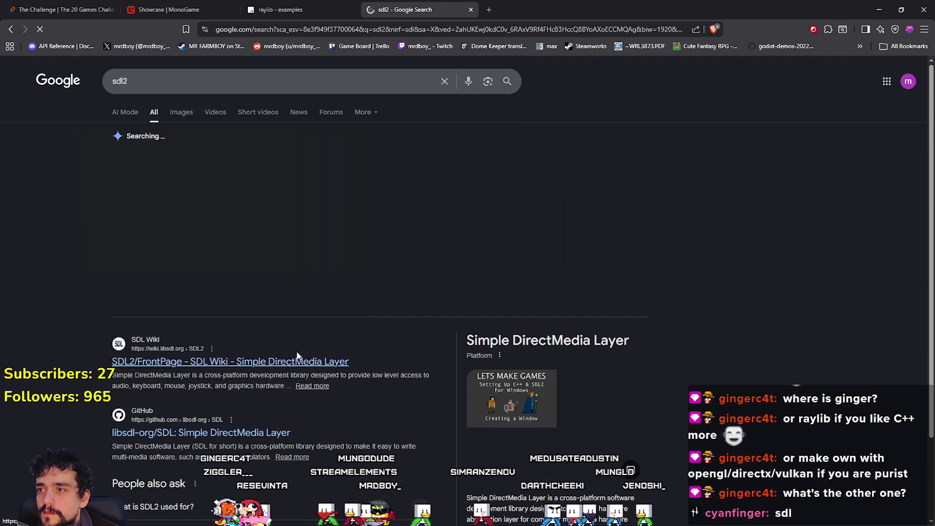
scroll(216, 264, down, 5)
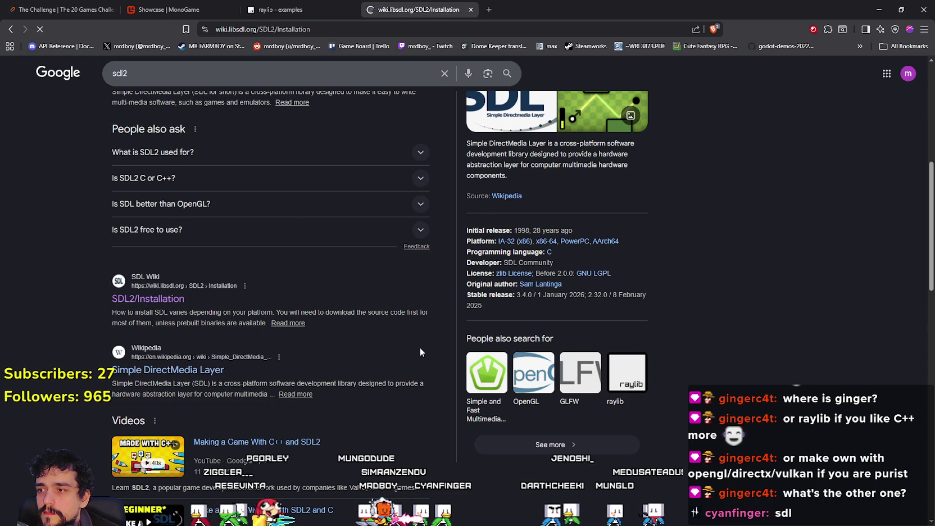
scroll(372, 320, down, 12)
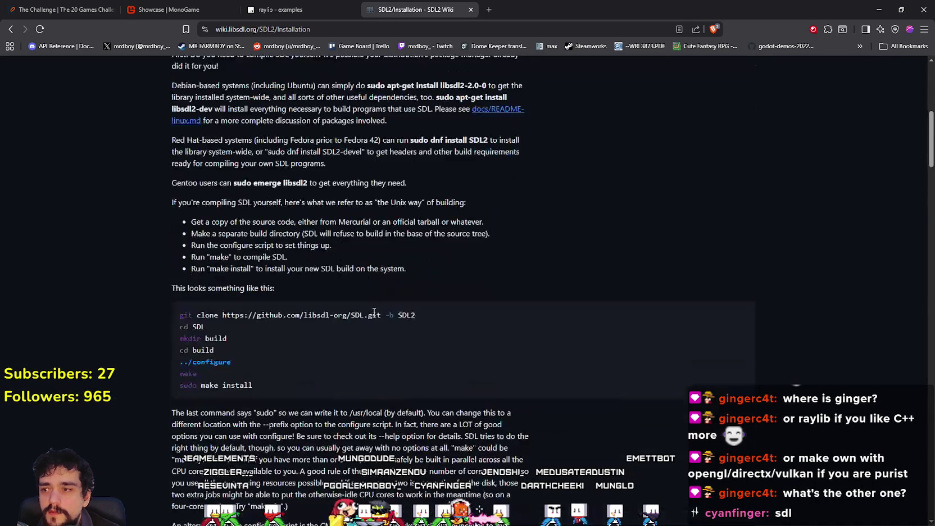
scroll(365, 307, up, 8)
scroll(365, 307, up, 5)
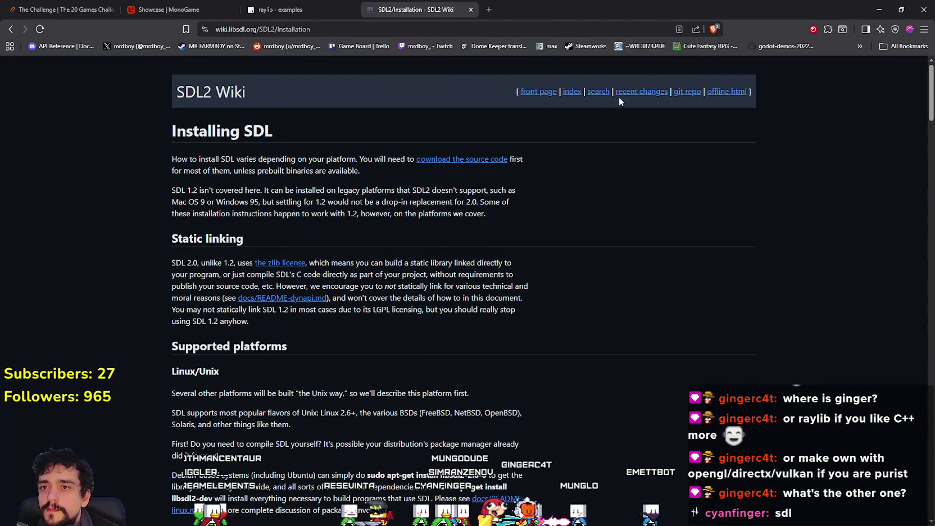
click(8, 28)
Scroll the sdl2 results and place the cursor in the search query to refine it
scroll(295, 414, down, 10)
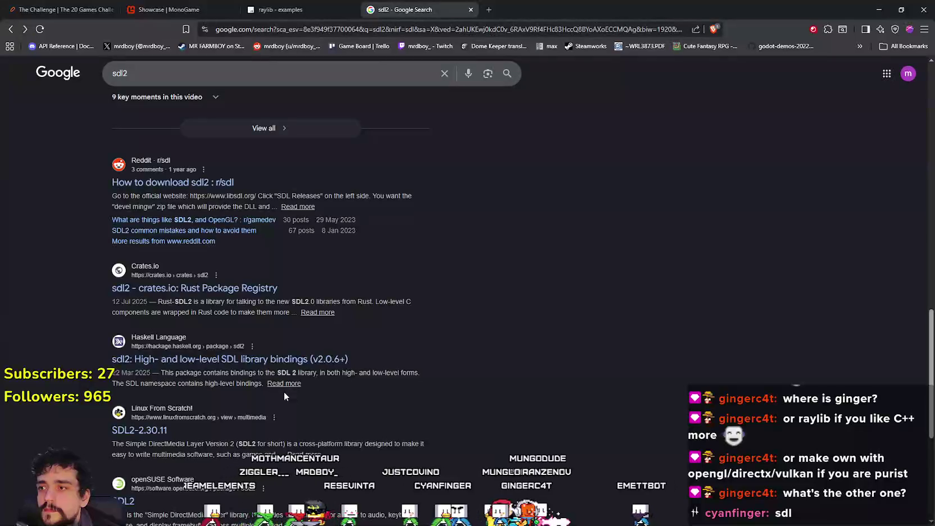
scroll(283, 391, up, 5)
scroll(280, 385, up, 8)
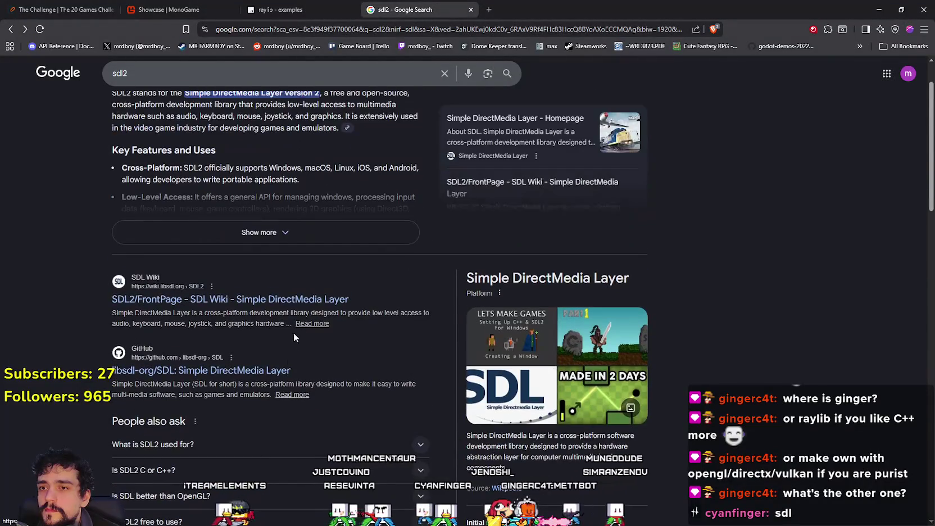
click(138, 76)
Search 'sdl2 games' and look through its image, AI mode and web results
text(games)
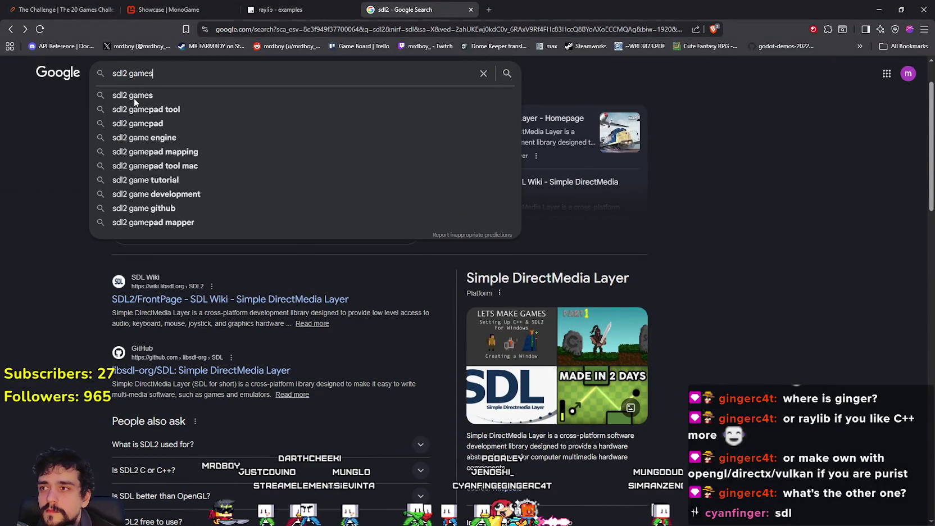
key(Return)
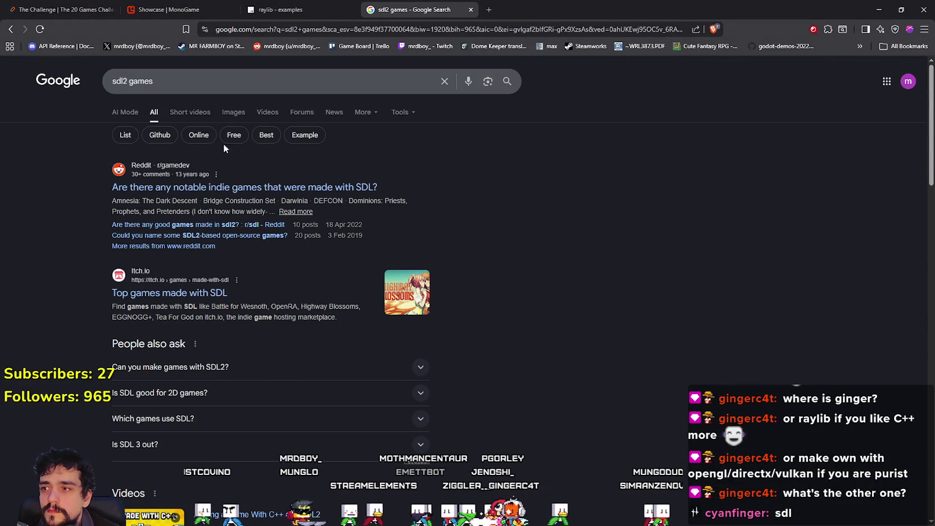
click(232, 112)
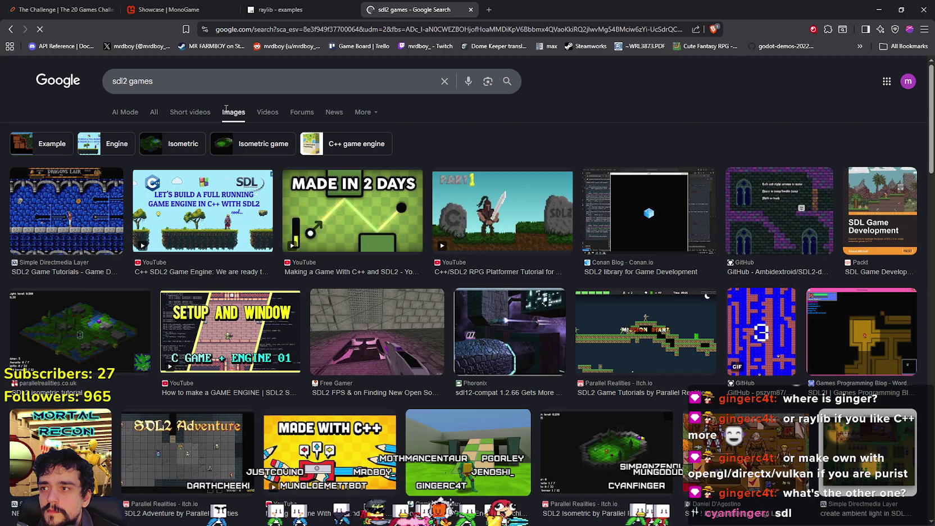
click(123, 113)
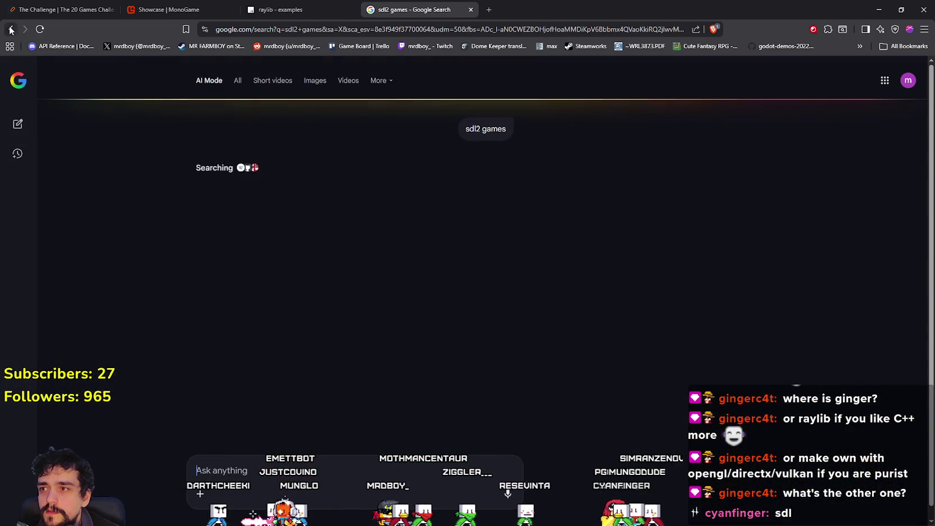
click(10, 29)
click(165, 114)
scroll(295, 347, down, 15)
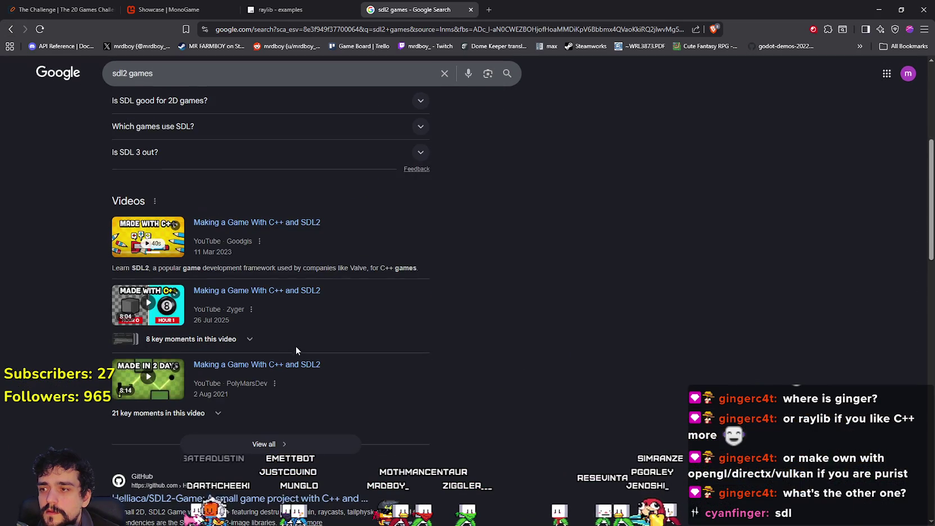
scroll(361, 415, up, 10)
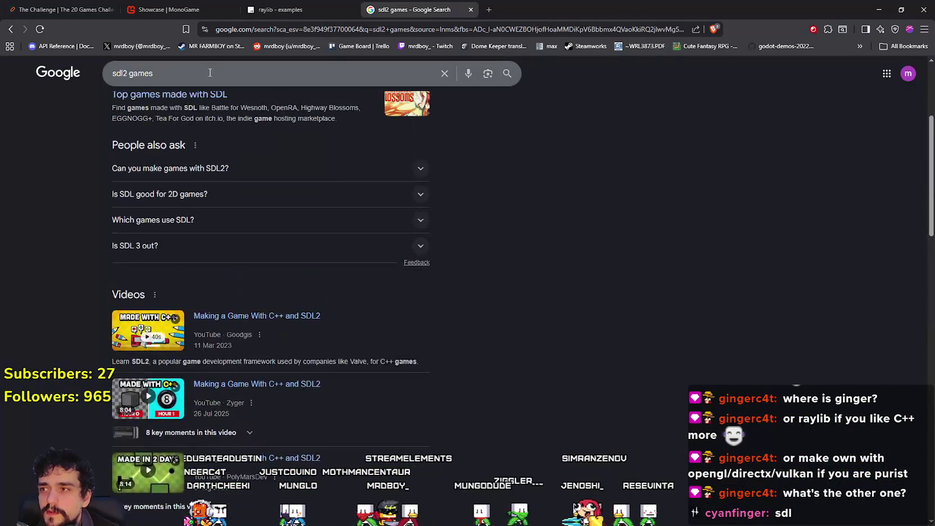
Change the query to 'sdl factorio' and run the search
key(BackSpace)
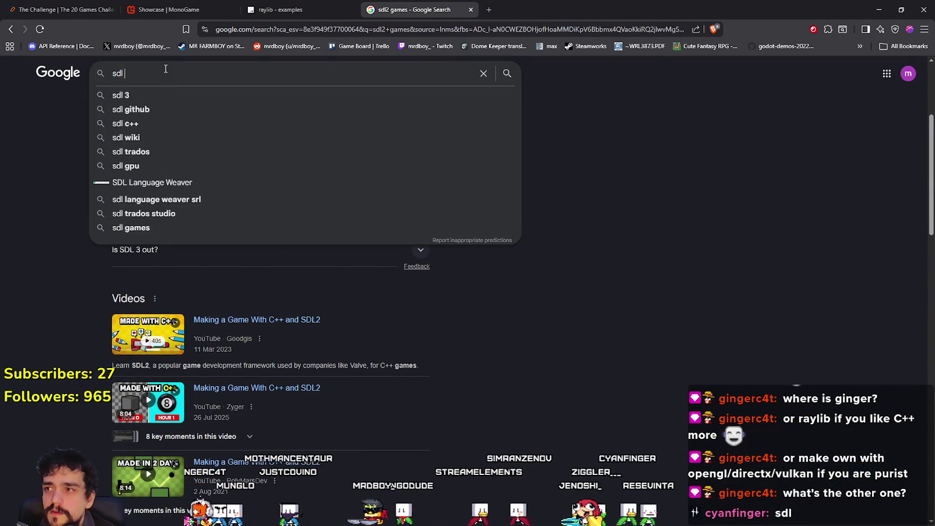
text(fo)
key(BackSpace)
key(BackSpace)
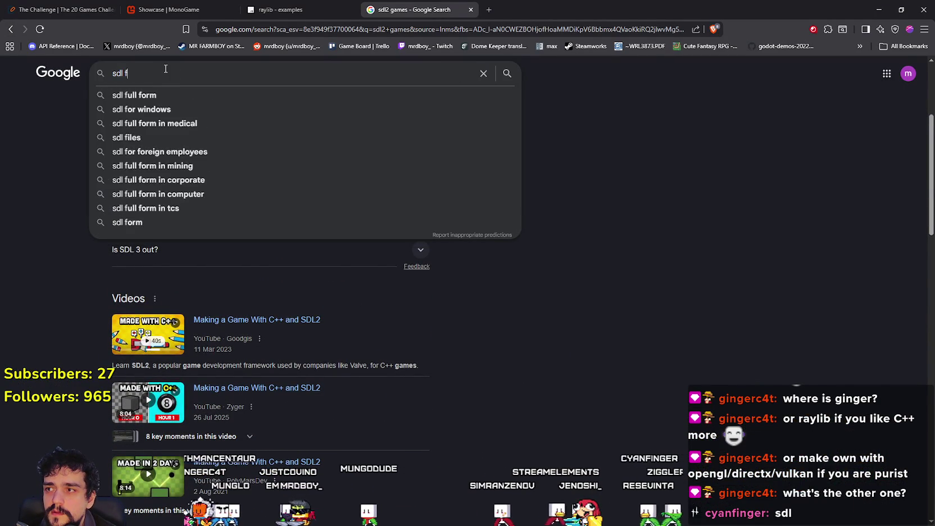
text(factoriop)
key(Return)
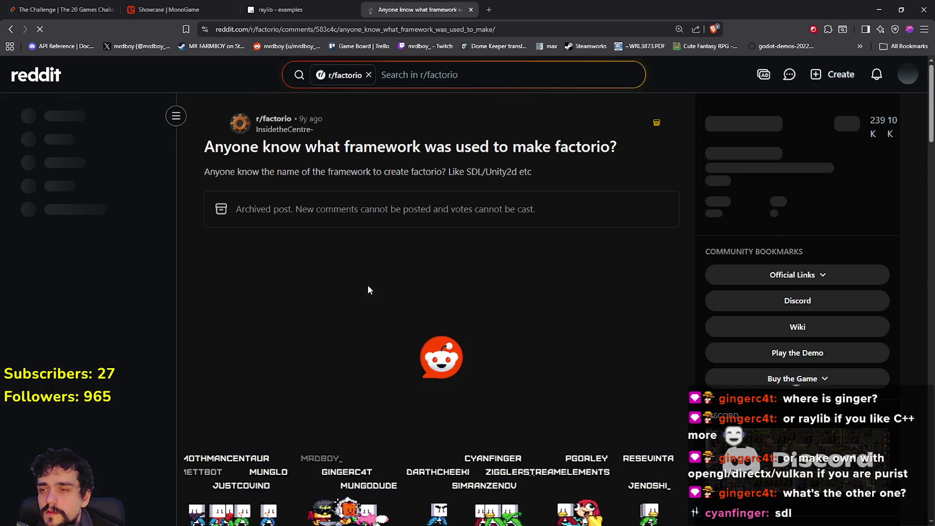
scroll(369, 277, down, 5)
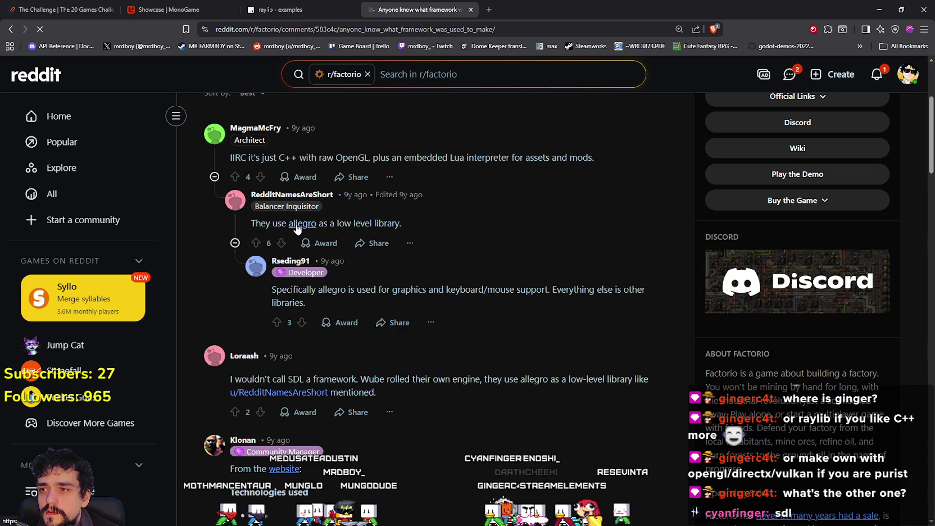
scroll(394, 219, down, 3)
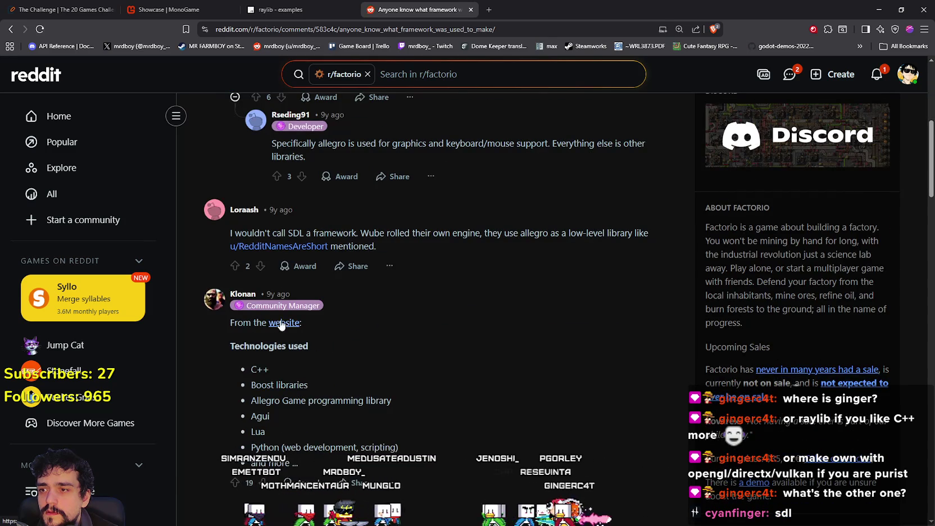
scroll(281, 325, down, 2)
scroll(277, 352, up, 1)
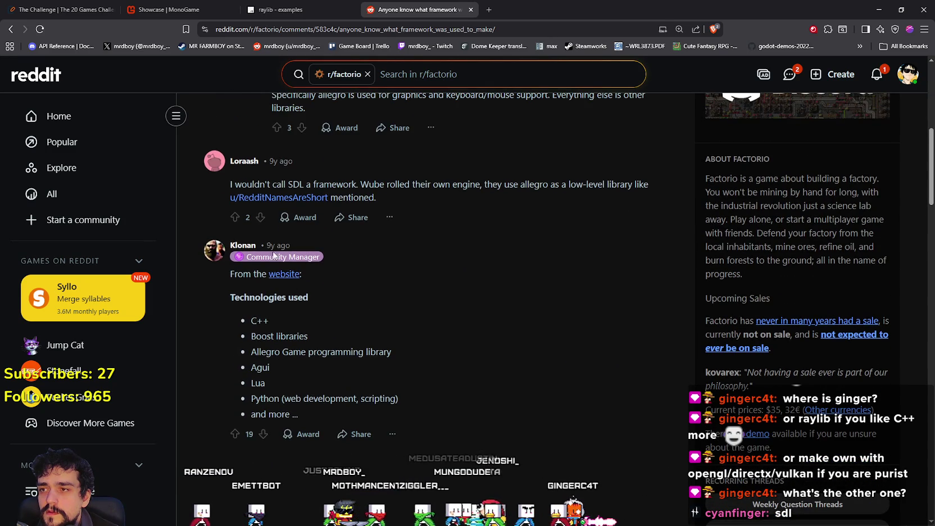
click(10, 29)
scroll(199, 269, down, 2)
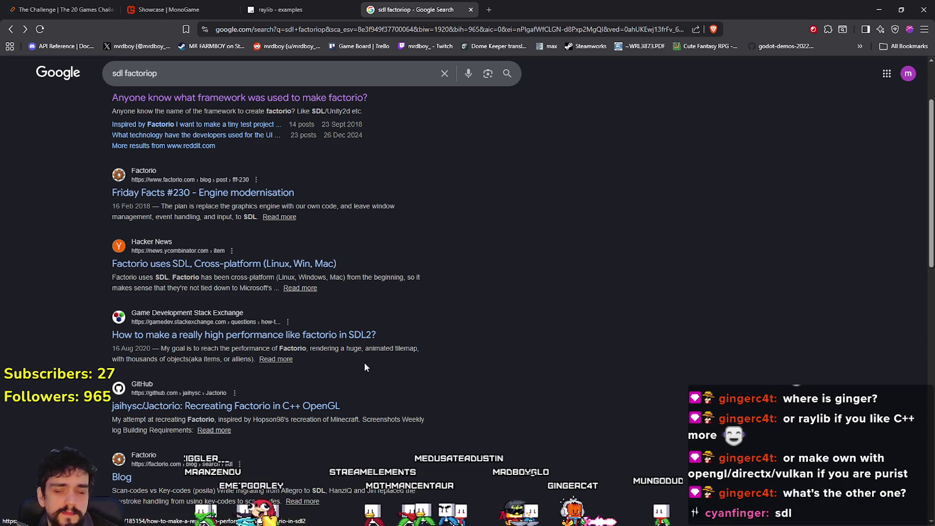
Scroll the sdl factorio results, check the raylib tab, then minimize Brave to show the game
scroll(382, 372, down, 2)
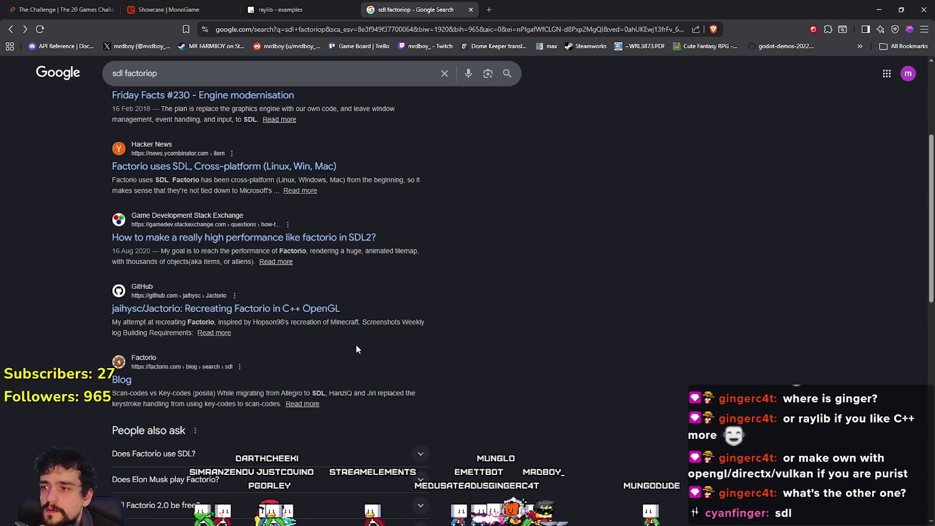
scroll(356, 344, down, 5)
scroll(351, 344, down, 3)
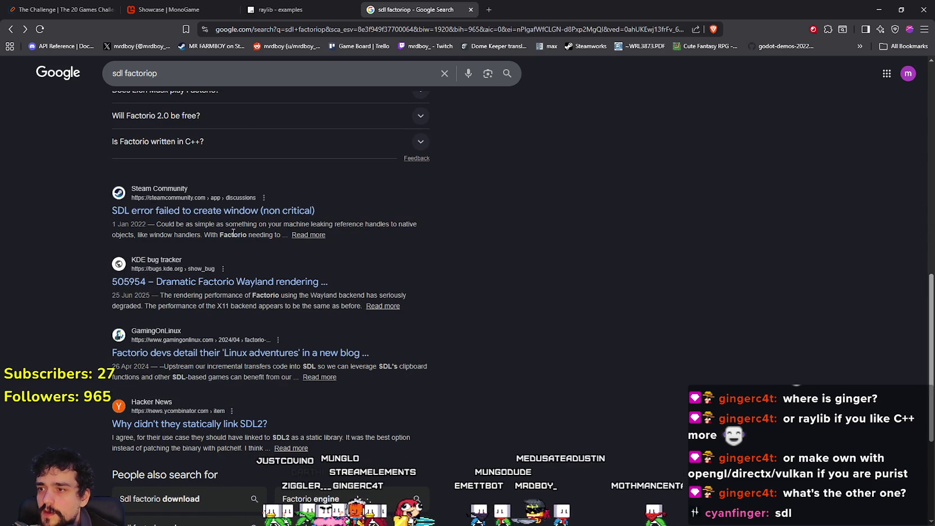
scroll(415, 382, up, 10)
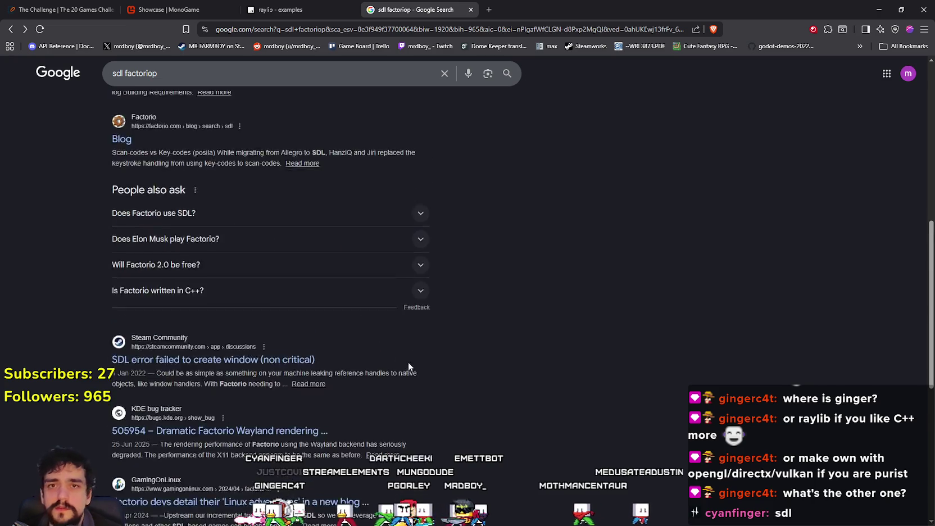
click(340, 10)
click(415, 9)
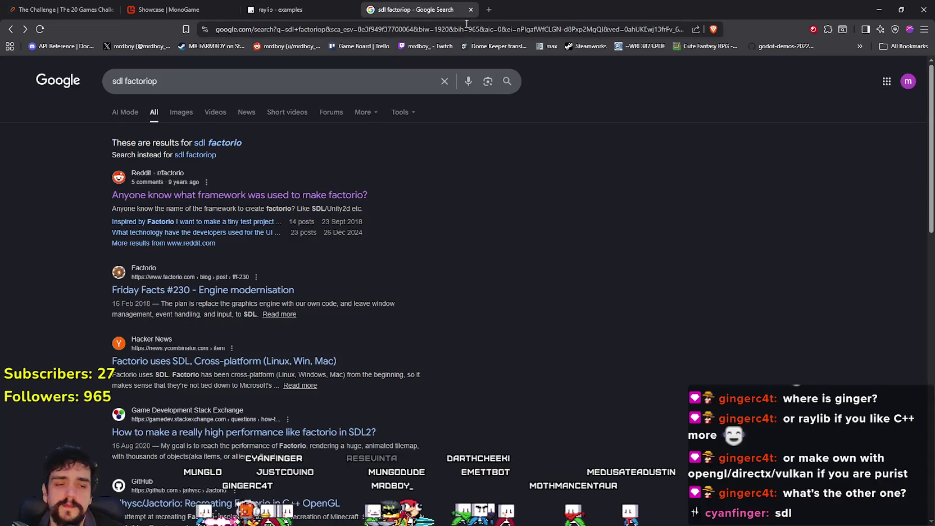
click(913, 3)
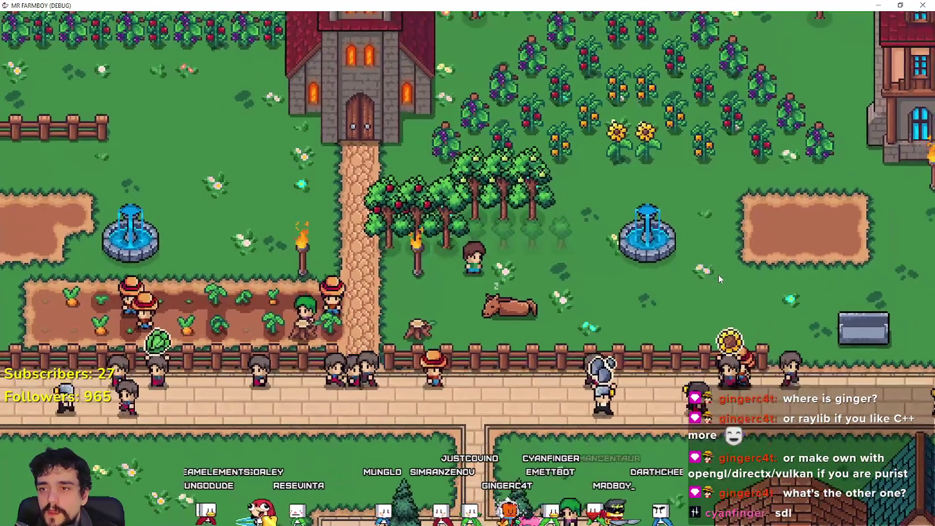
Pause MR FARMBOY with Esc, then switch back to Brave's MonoGame Showcase tab
key(Escape)
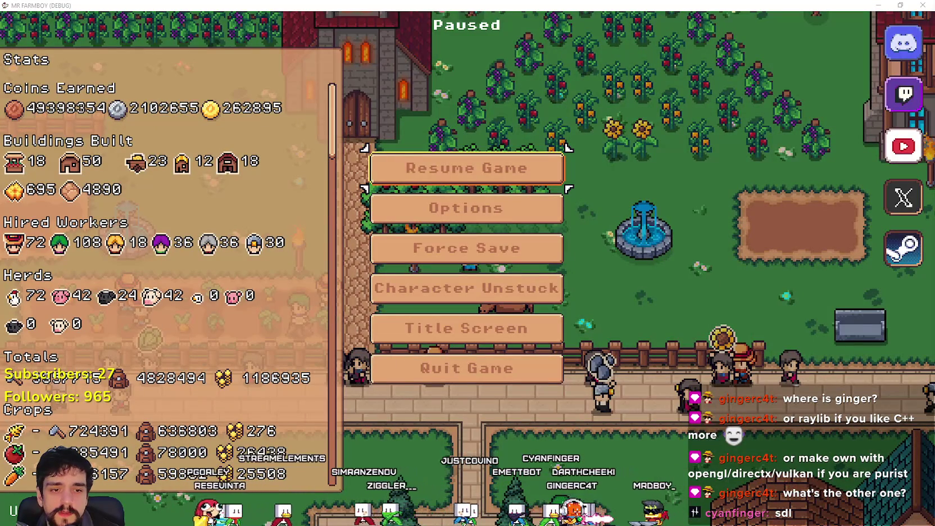
key(alt+Tab)
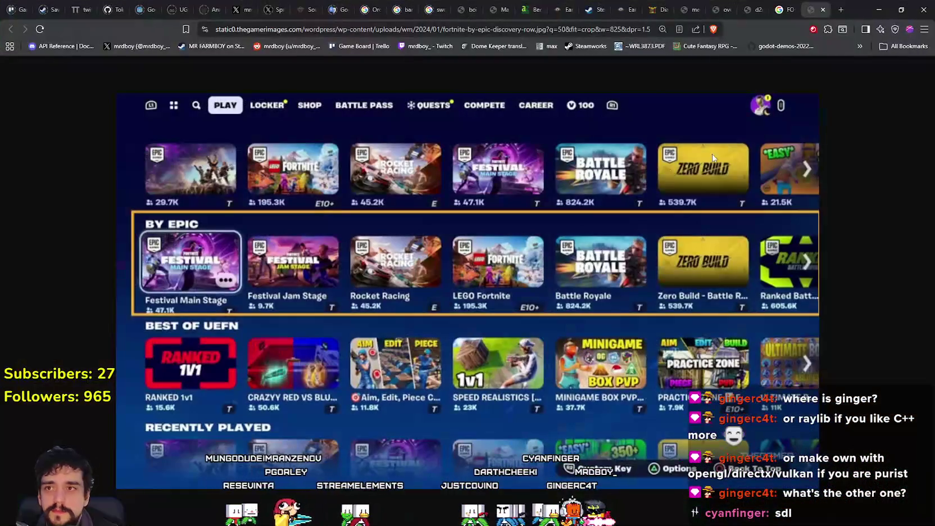
click(878, 10)
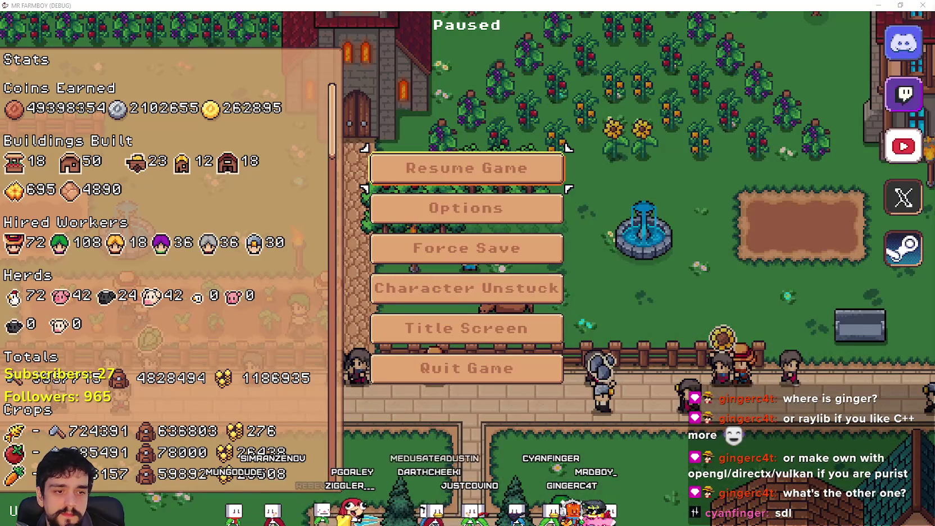
key(alt+Tab)
click(278, 7)
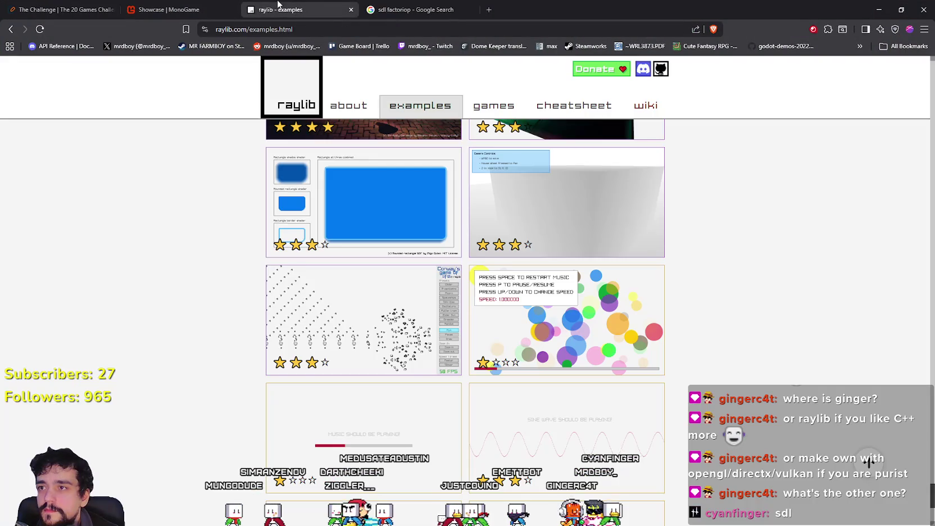
click(196, 5)
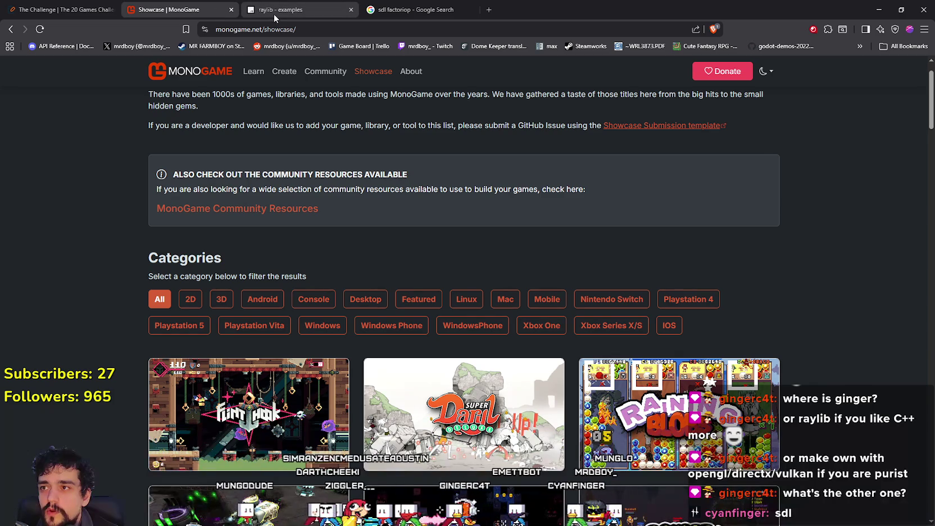
click(274, 12)
scroll(416, 426, up, 10)
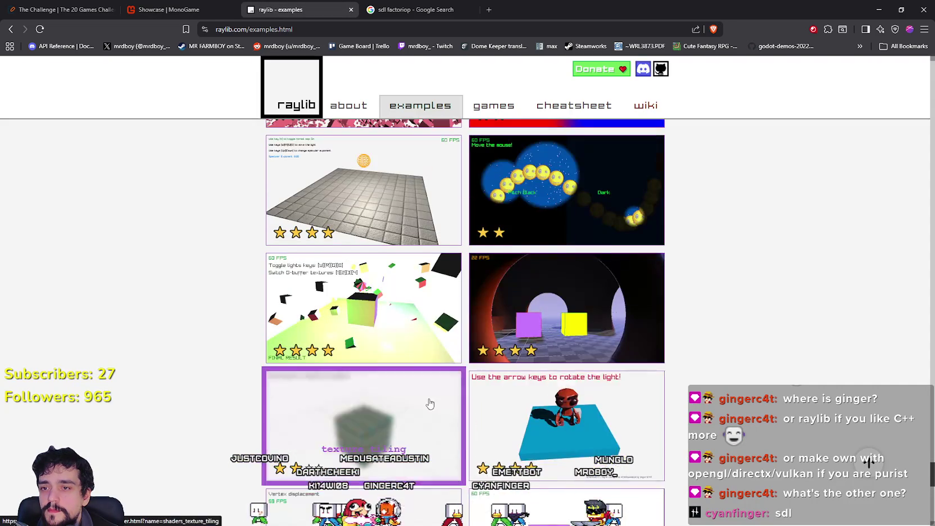
key(ctrl+Tab)
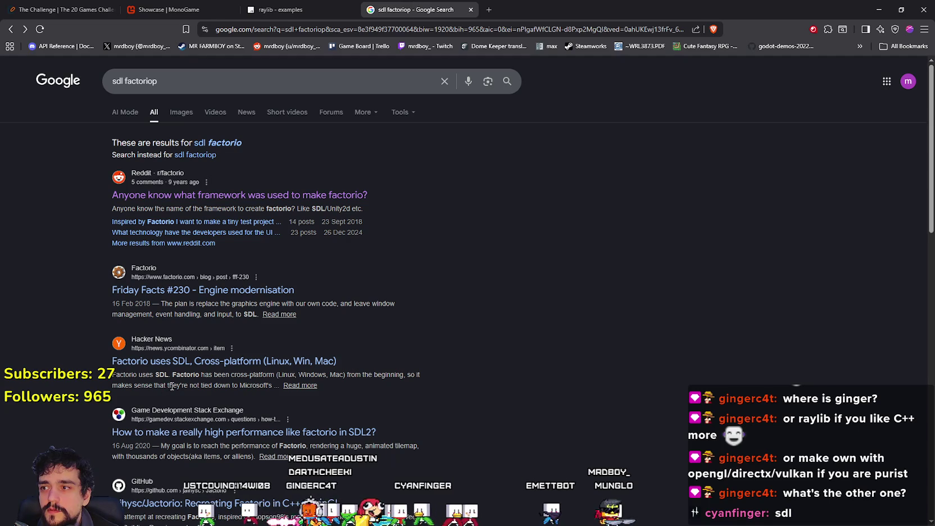
key(ctrl+2)
scroll(359, 438, up, 1)
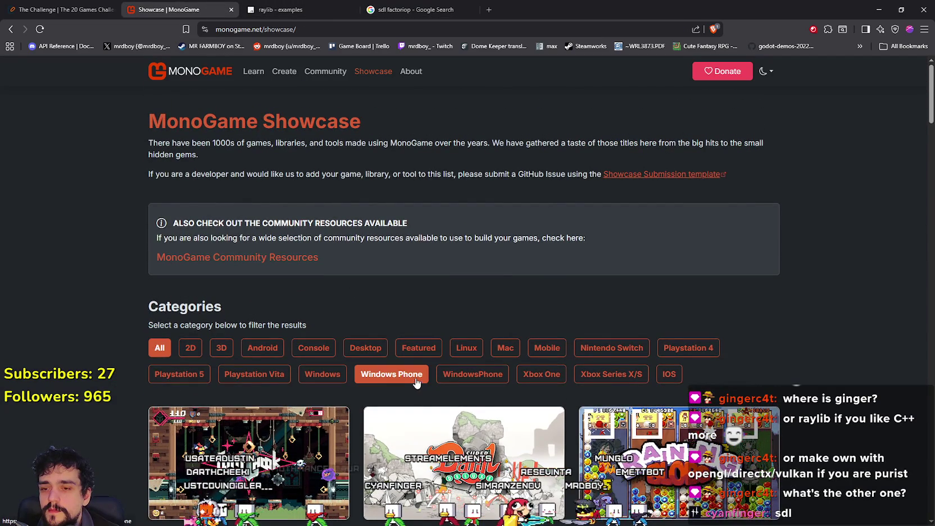
scroll(416, 382, down, 15)
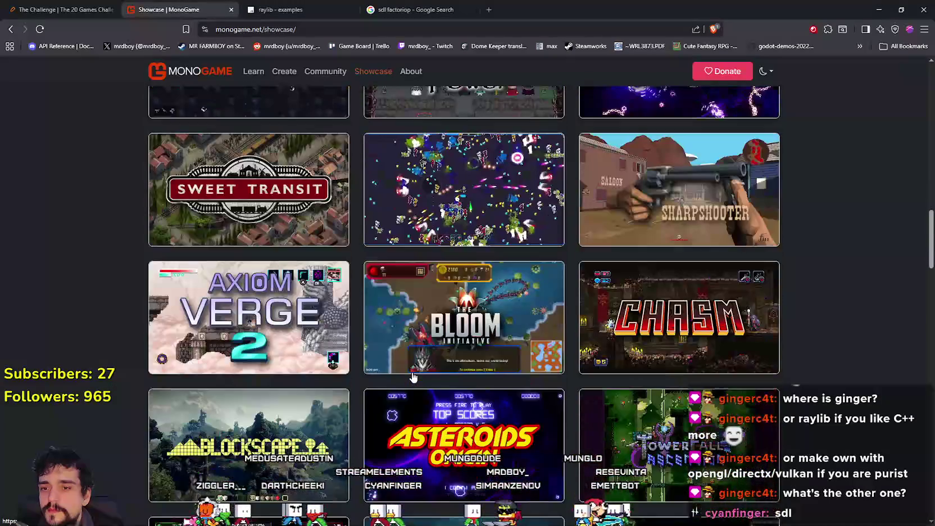
scroll(414, 377, down, 8)
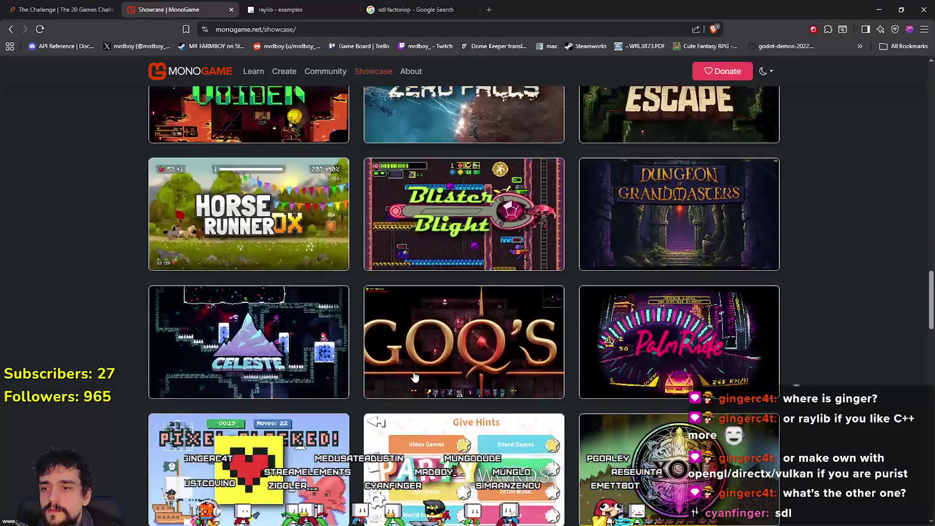
scroll(414, 376, down, 15)
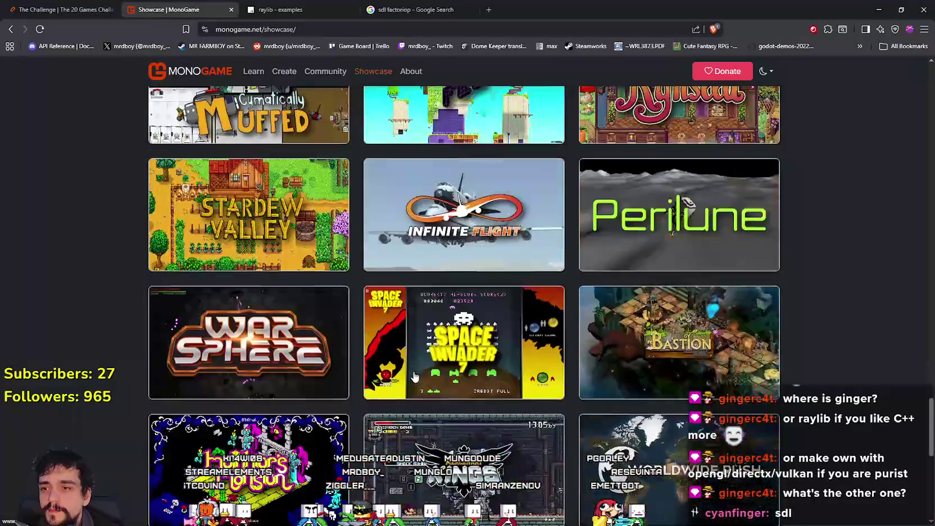
scroll(414, 377, down, 10)
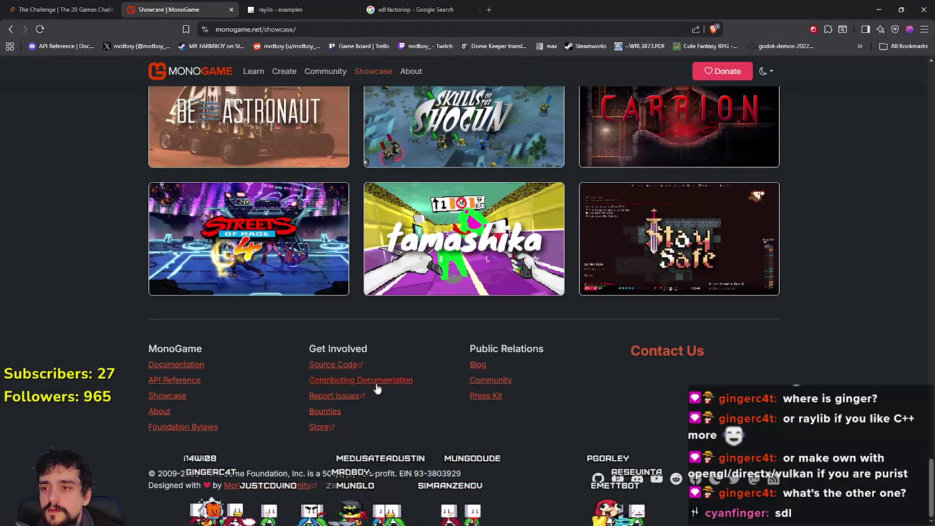
scroll(456, 423, up, 10)
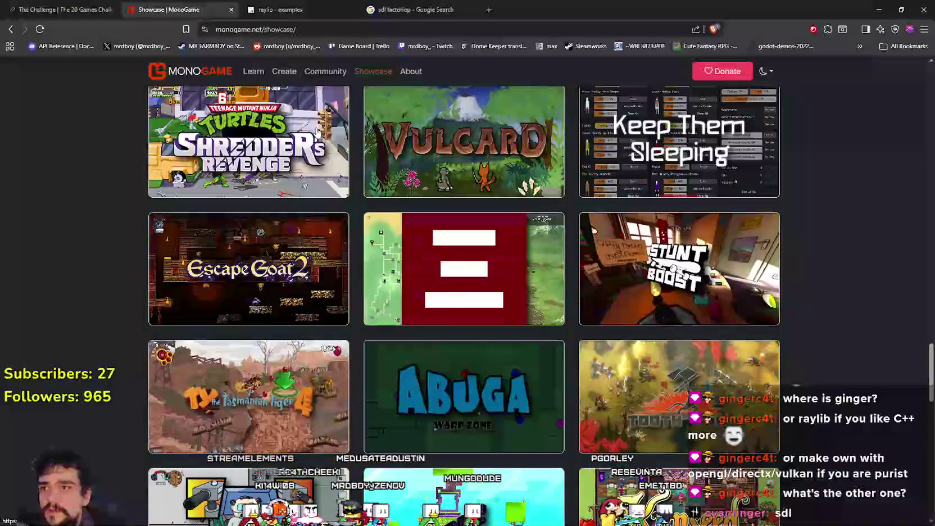
click(275, 9)
scroll(393, 281, down, 5)
click(196, 16)
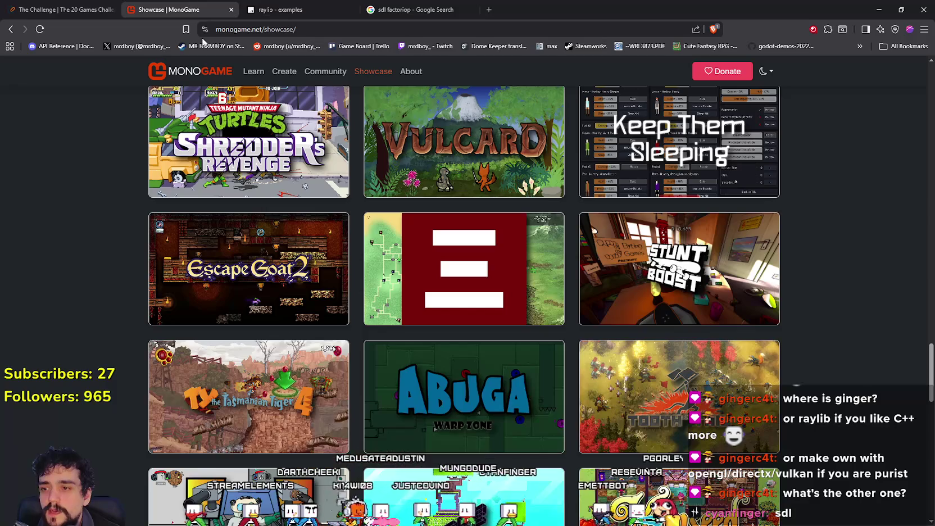
scroll(463, 304, down, 4)
scroll(464, 304, down, 8)
scroll(868, 82, down, 10)
scroll(869, 82, up, 15)
scroll(862, 79, down, 6)
scroll(910, 81, up, 6)
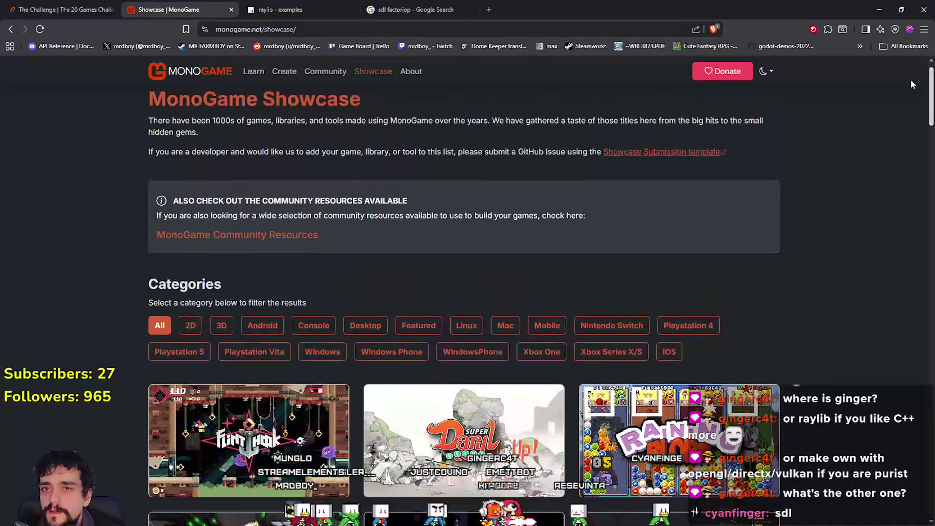
scroll(911, 86, up, 1)
right_click(902, 93)
click(640, 137)
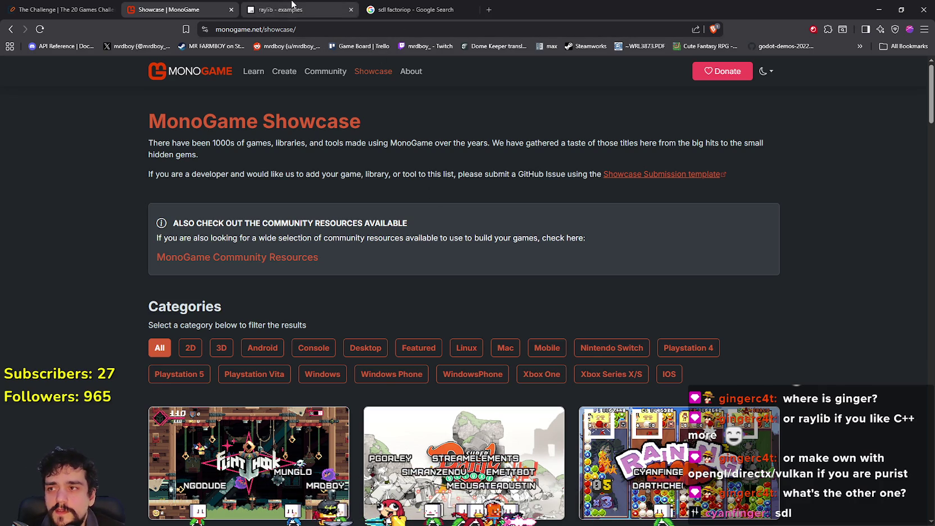
scroll(326, 378, down, 3)
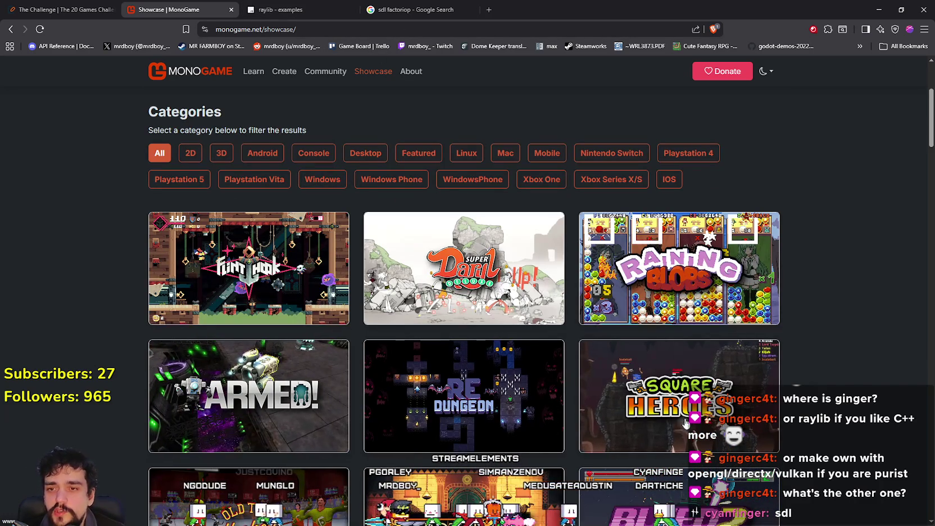
scroll(655, 401, down, 3)
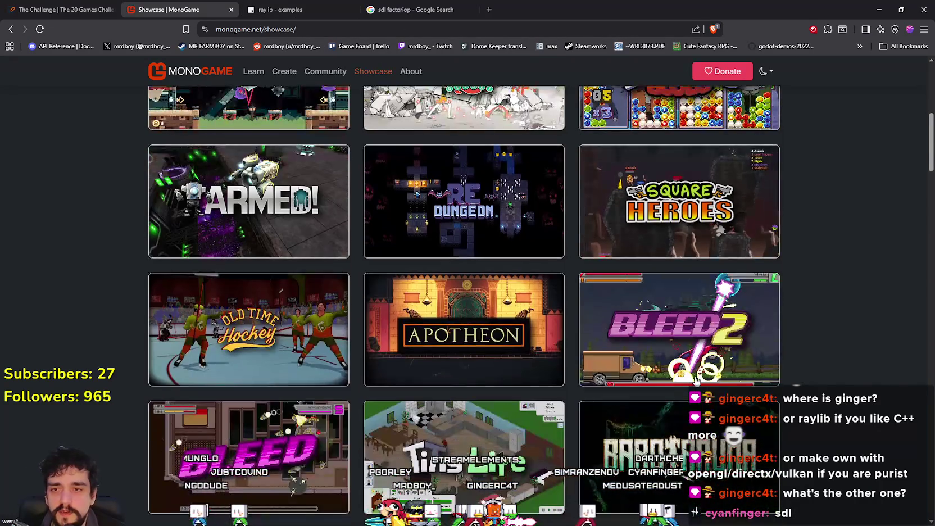
scroll(699, 381, down, 3)
scroll(652, 360, down, 2)
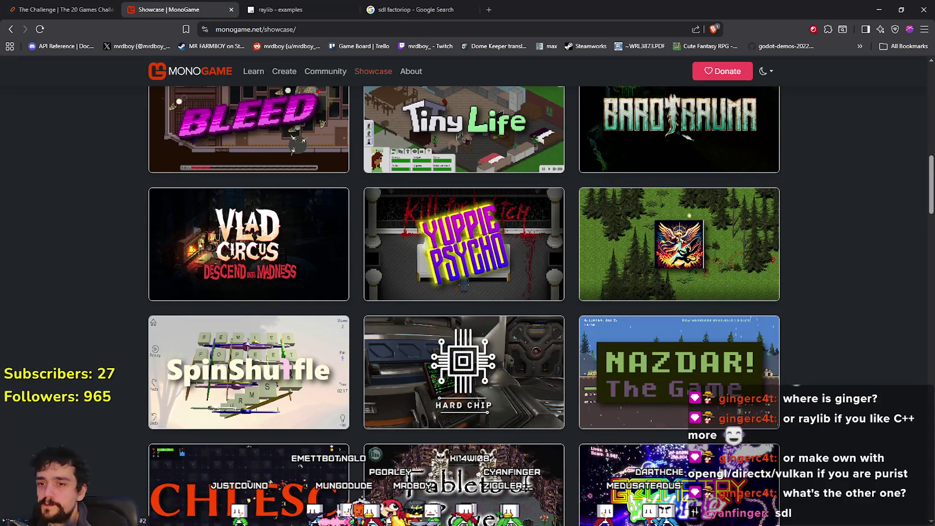
scroll(542, 521, down, 2)
scroll(495, 427, down, 2)
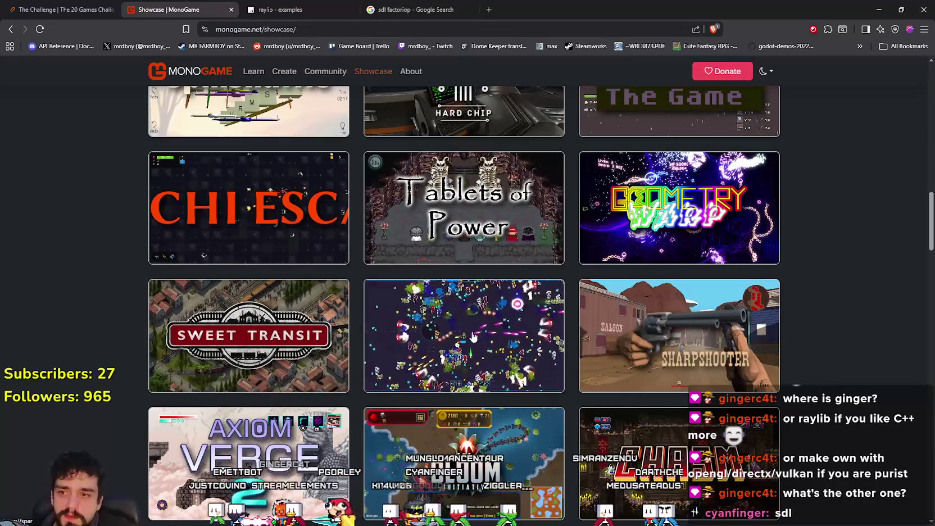
scroll(441, 331, down, 1)
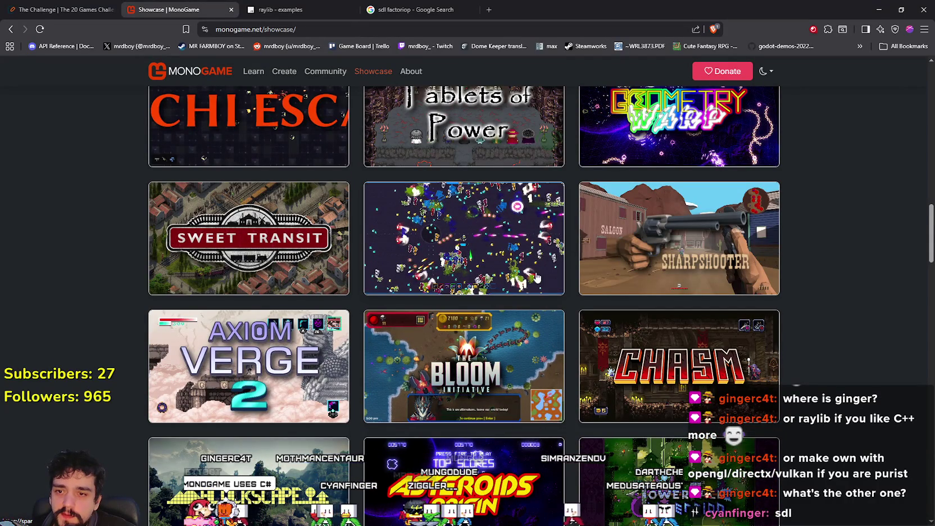
scroll(506, 281, down, 2)
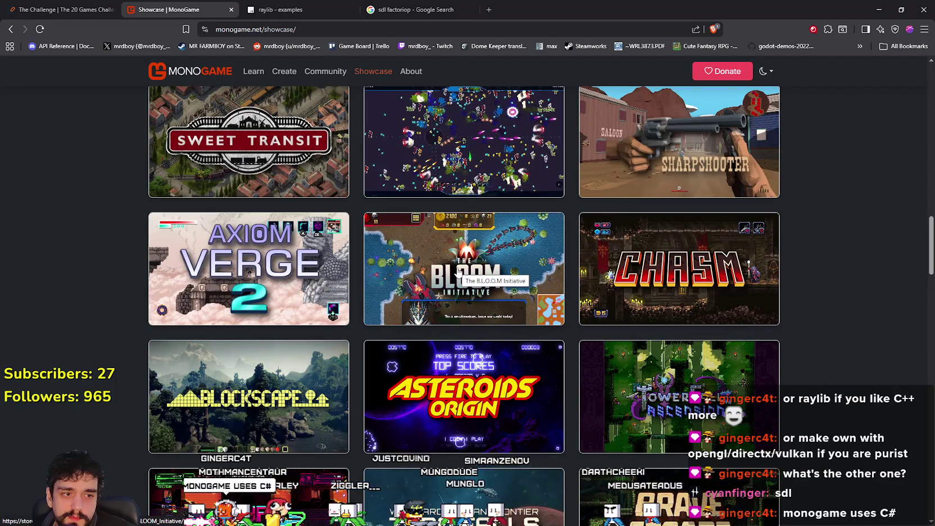
scroll(458, 273, down, 5)
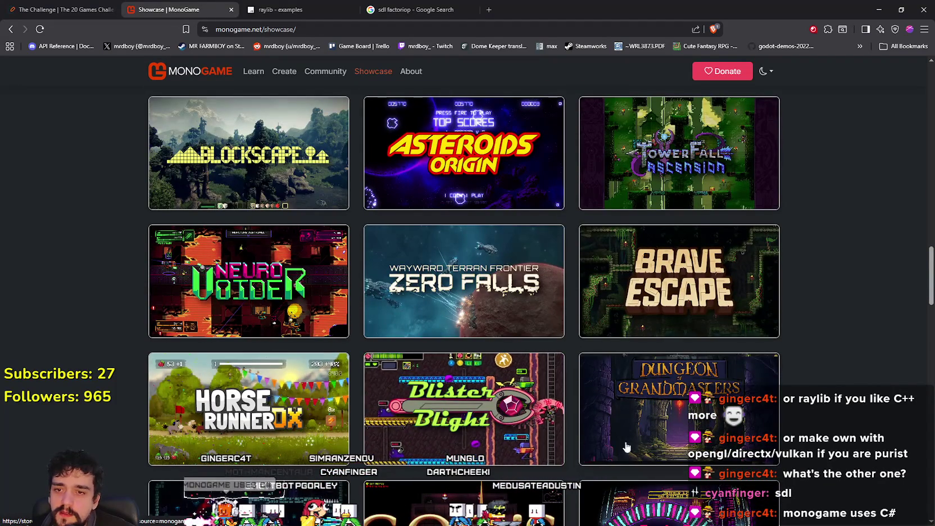
scroll(533, 300, down, 8)
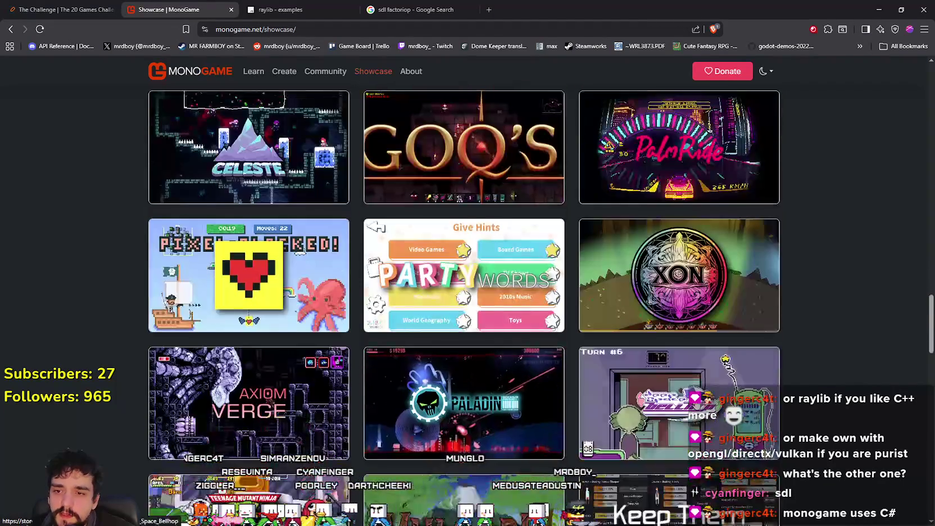
scroll(684, 425, down, 4)
scroll(476, 329, down, 5)
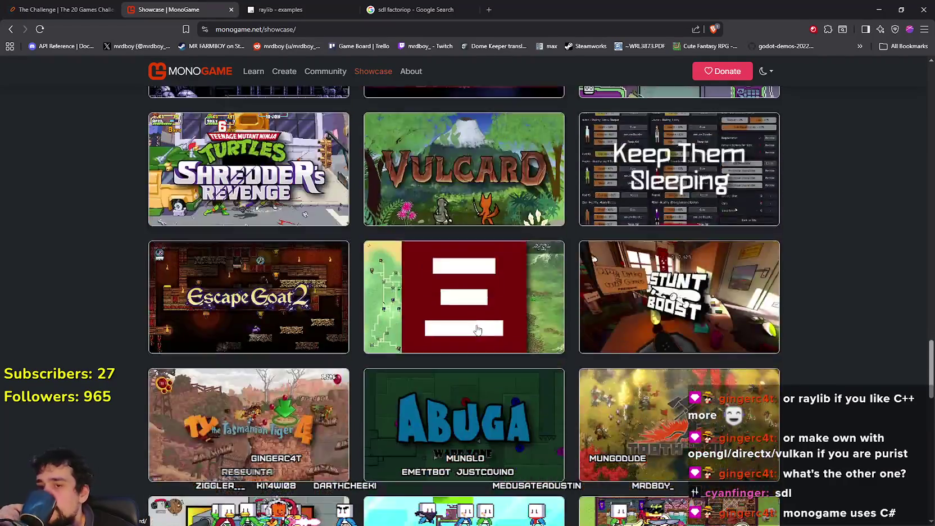
scroll(477, 330, down, 1)
scroll(478, 329, down, 2)
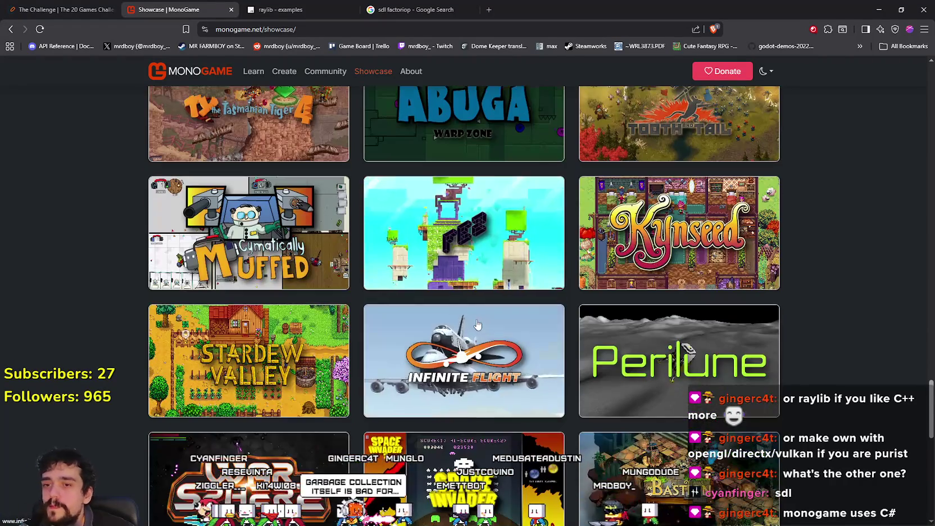
scroll(237, 319, down, 1)
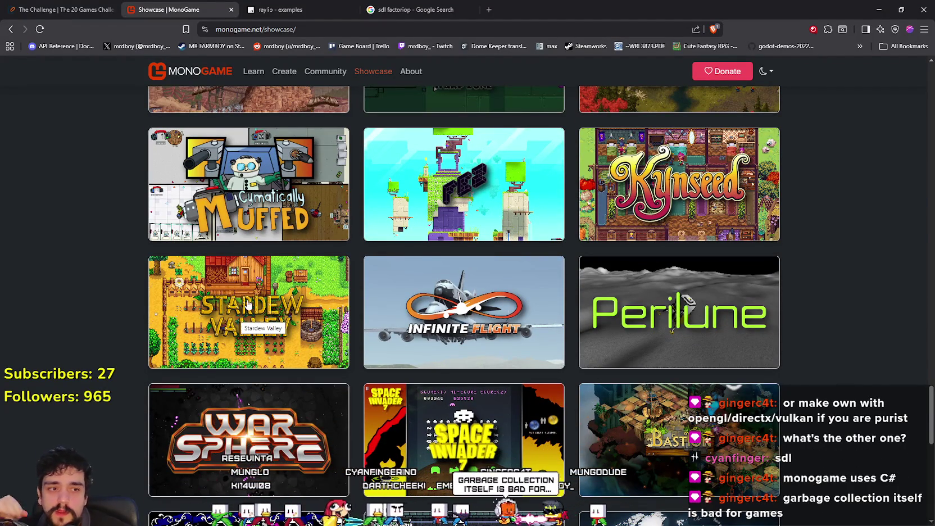
scroll(567, 358, down, 4)
scroll(567, 357, down, 2)
scroll(568, 358, down, 5)
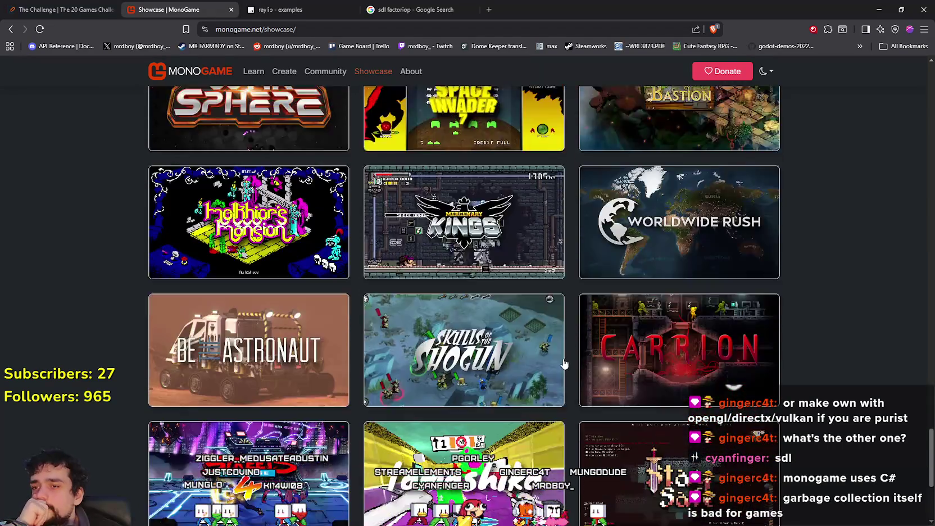
scroll(483, 314, up, 1)
scroll(485, 312, up, 12)
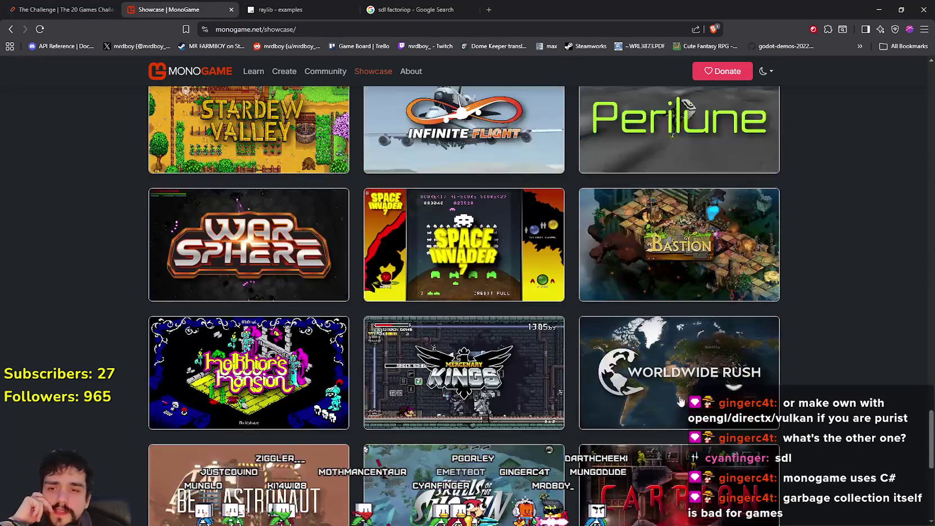
scroll(658, 397, up, 9)
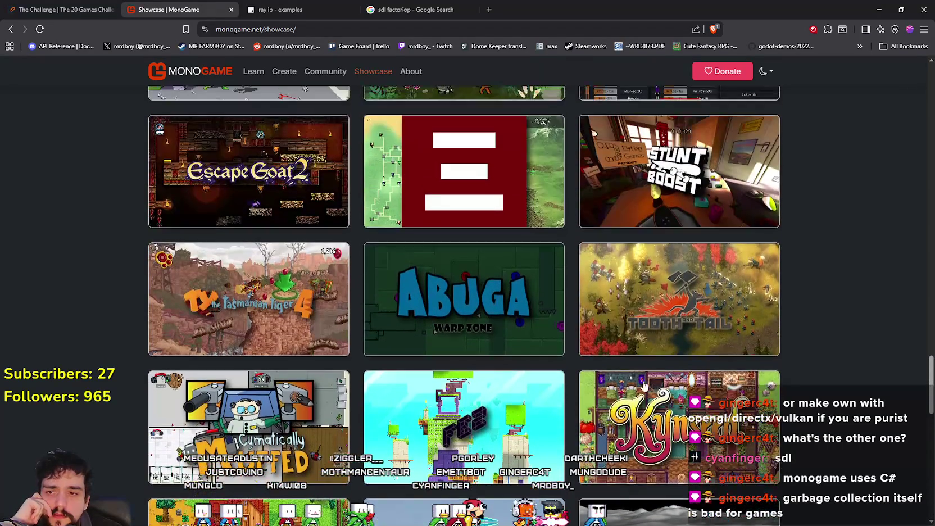
scroll(606, 377, up, 15)
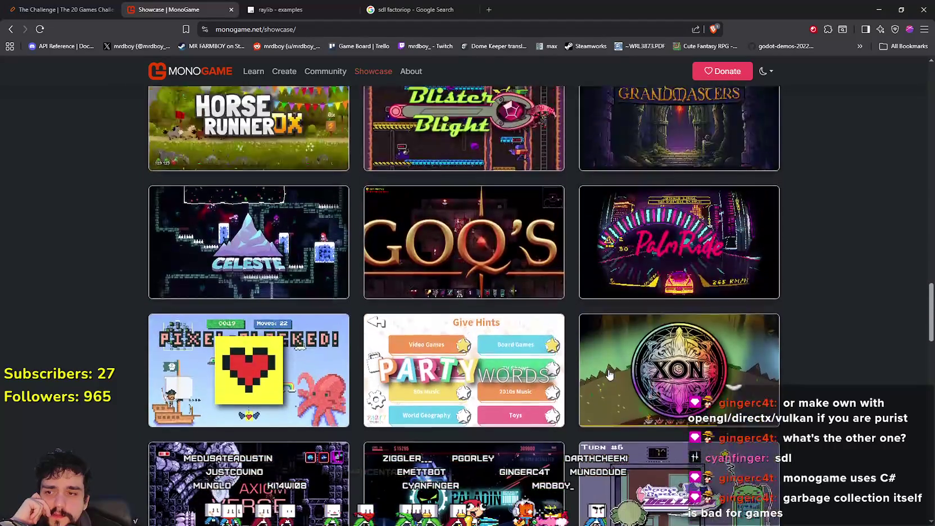
scroll(434, 383, up, 11)
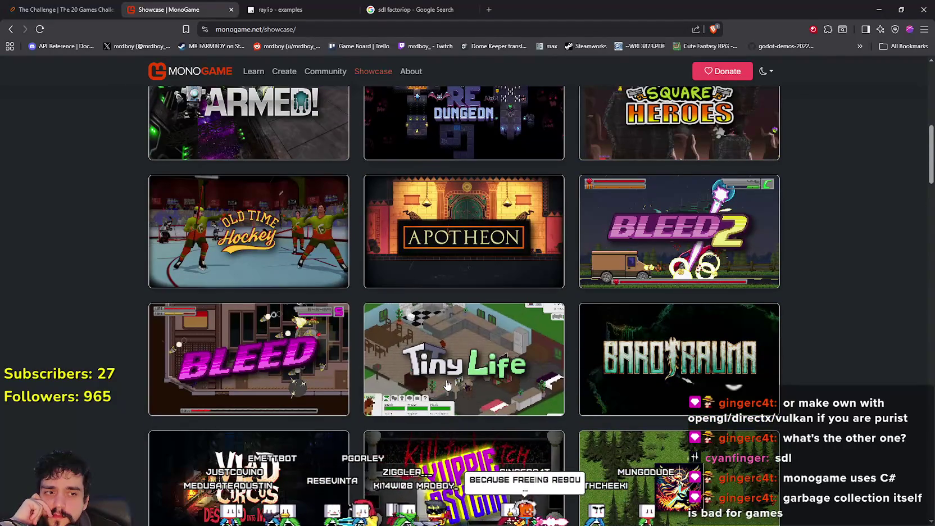
scroll(448, 385, up, 8)
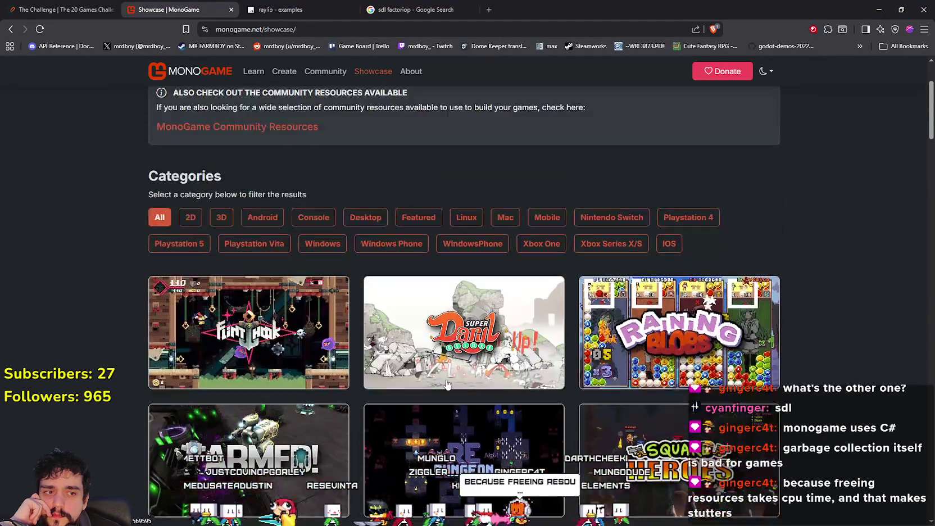
scroll(444, 383, down, 3)
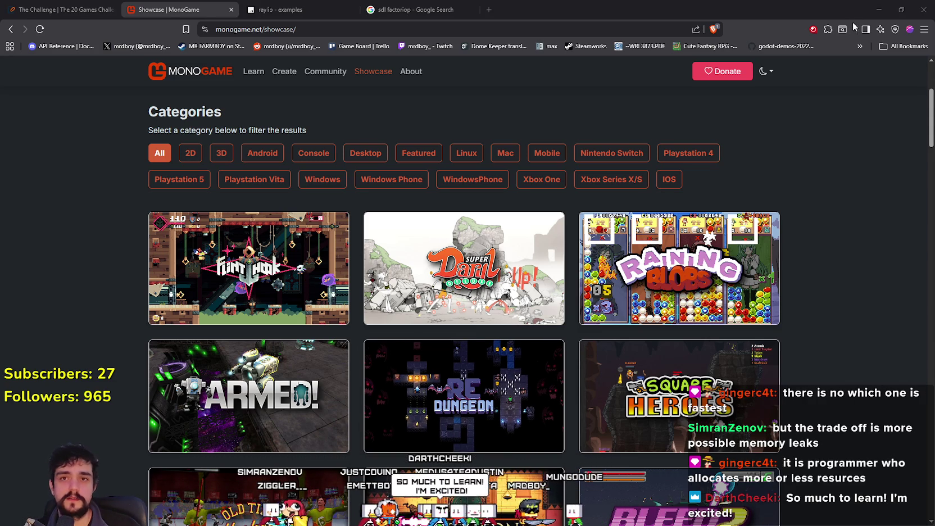
click(876, 10)
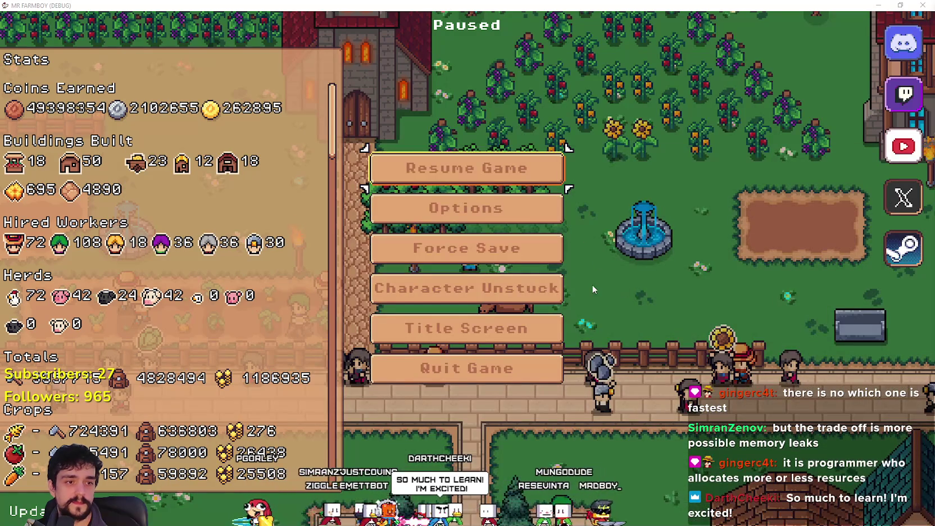
Resume the paused MR FARMBOY game from the pause menu
click(532, 171)
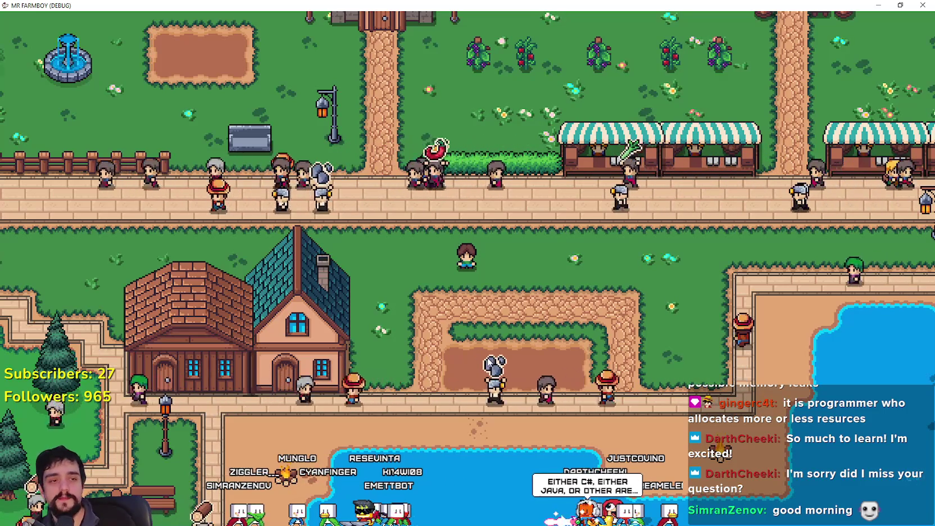
scroll(487, 358, up, 3)
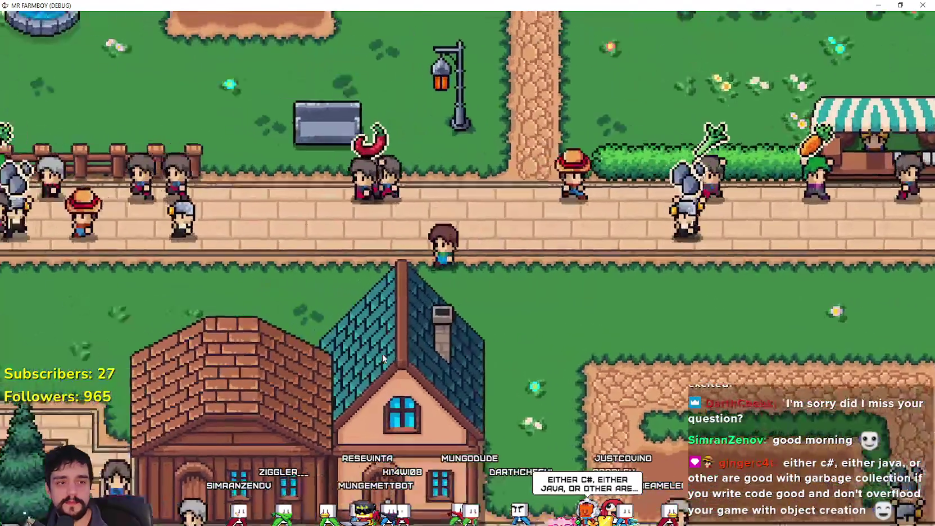
Walk the farmer up-left through the village and then down onto the path
key(a)
key(w)
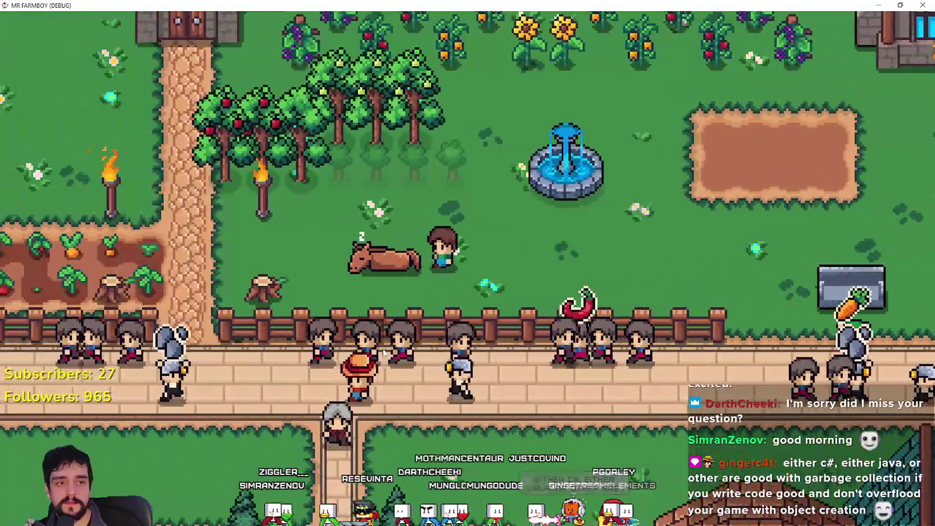
scroll(382, 348, down, 3)
key(s)
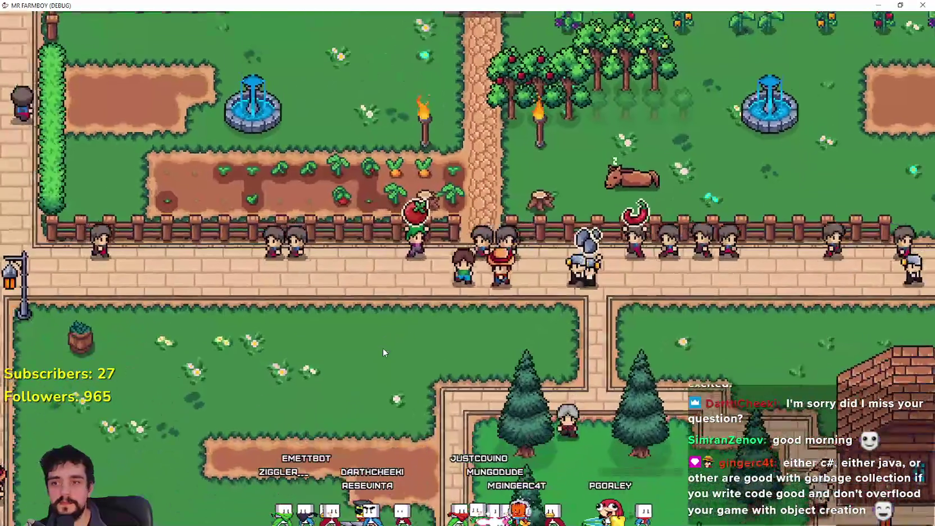
key(s)
scroll(383, 348, up, 2)
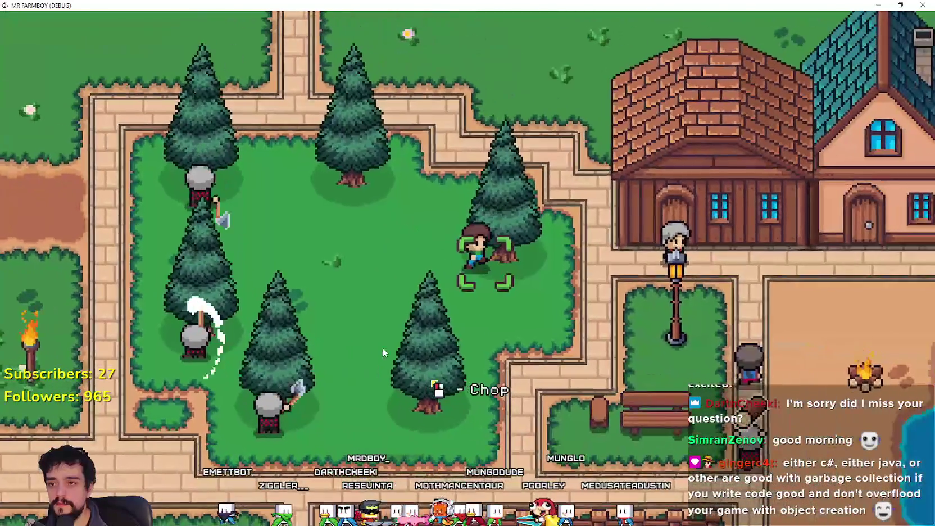
Walk north from the pine grove and back down the mansion path, then stop the debug game with F8
key(w)
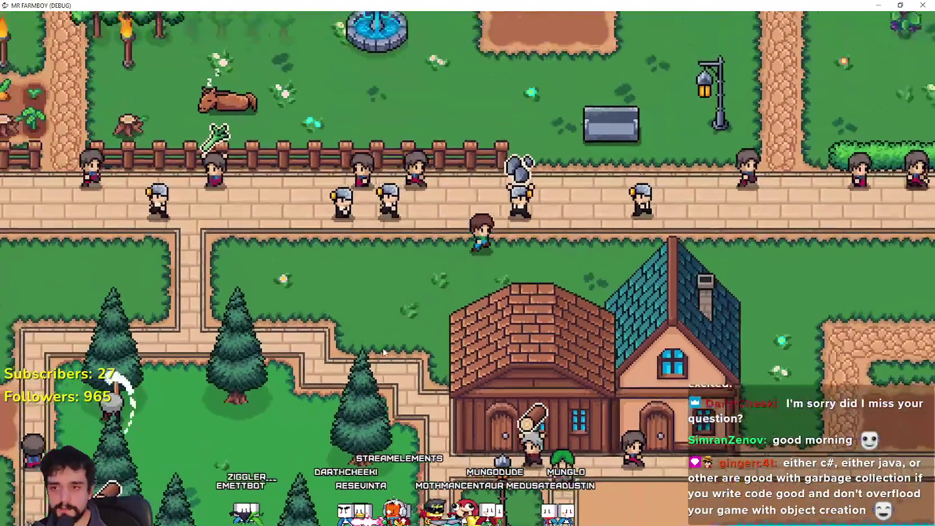
key(w)
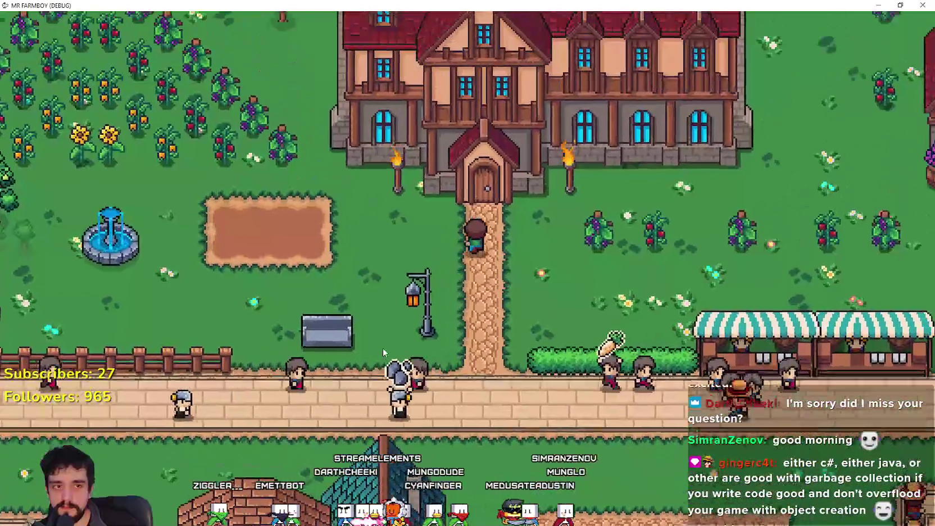
key(s)
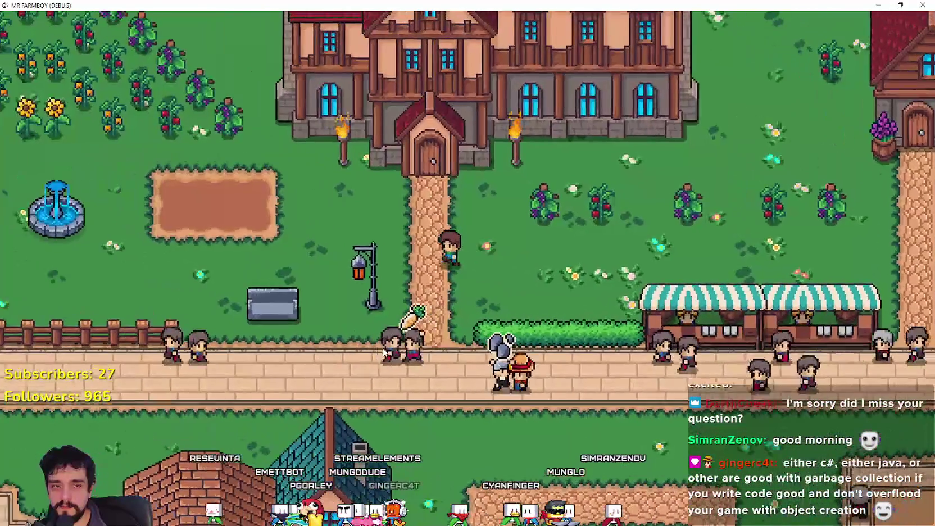
key(s)
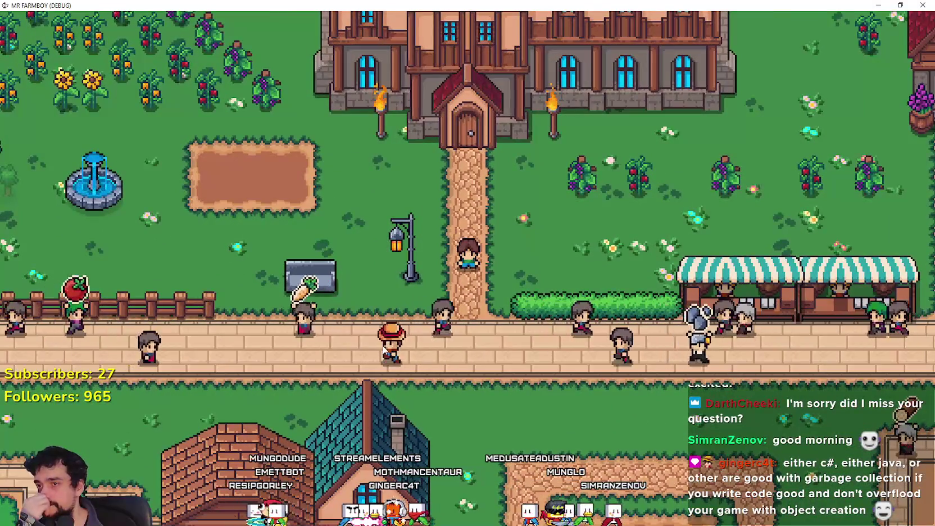
scroll(383, 345, up, 1)
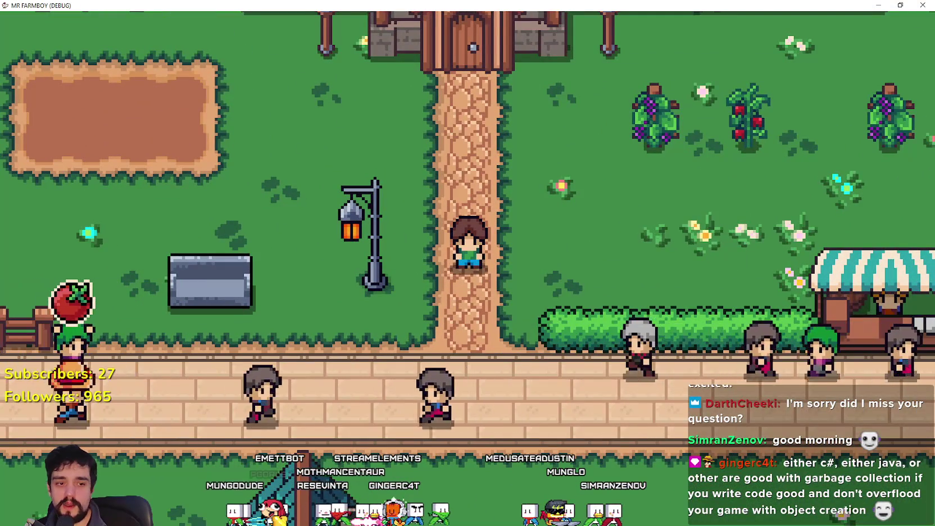
key(F8)
click(689, 295)
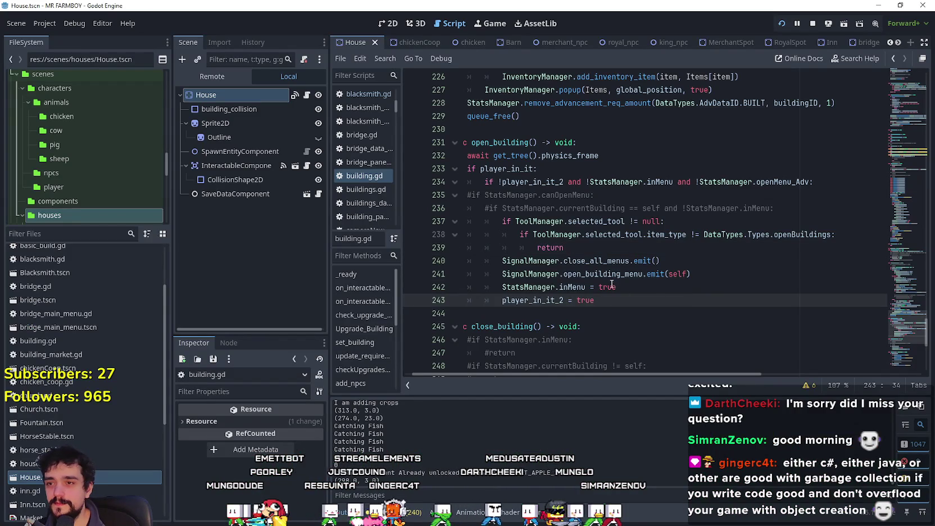
Filter the FileSystem by 'typ' to open data_types.gd, then filter files by 'black'
scroll(92, 348, down, 5)
click(102, 236)
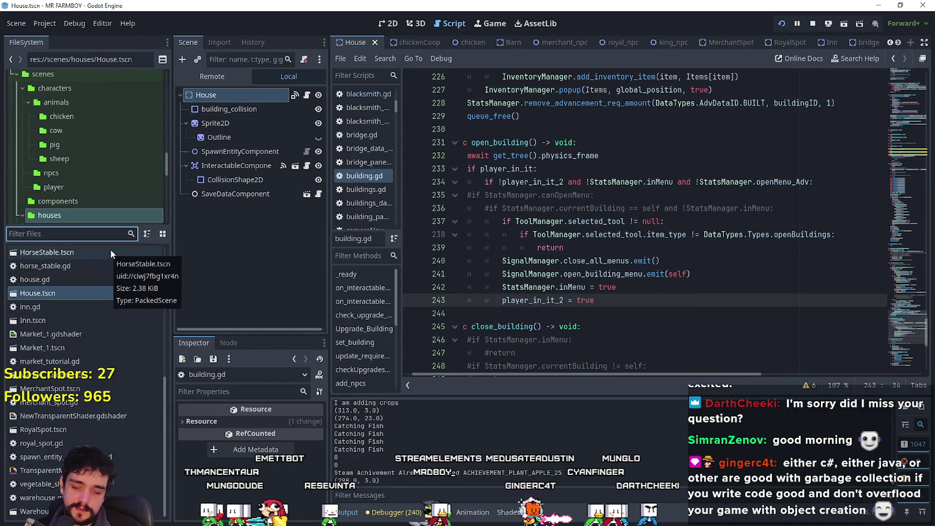
text(typ)
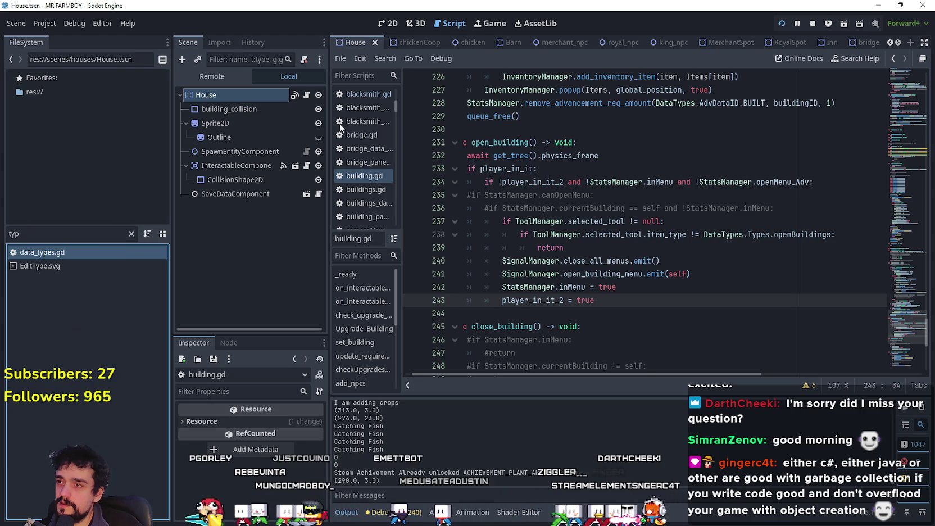
double_click(84, 250)
click(553, 261)
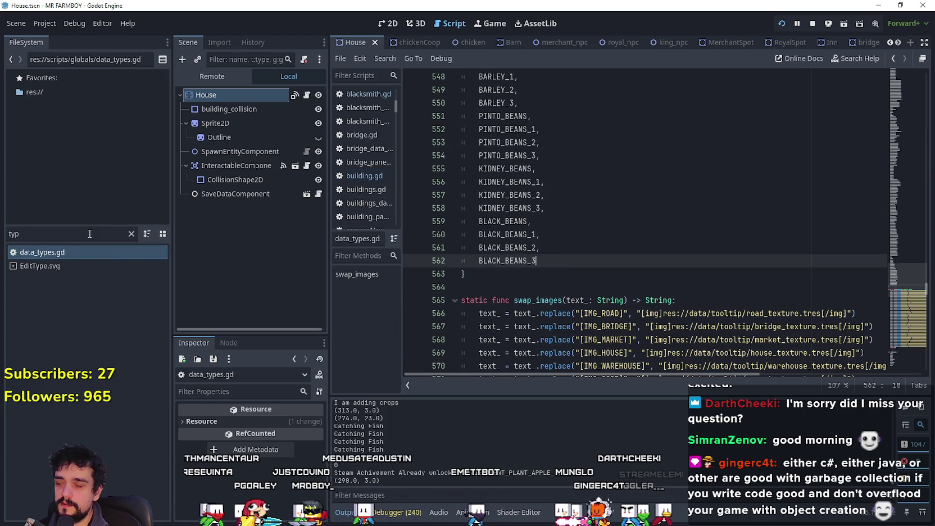
text(black)
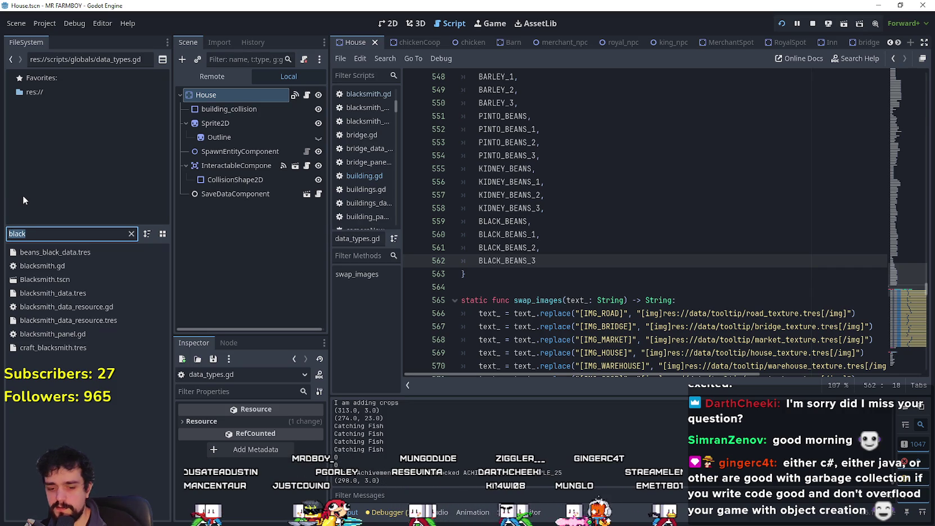
Filter the FileSystem for 'kidn' and open beans_kidney_data.tres in the Inspector
text(kidn)
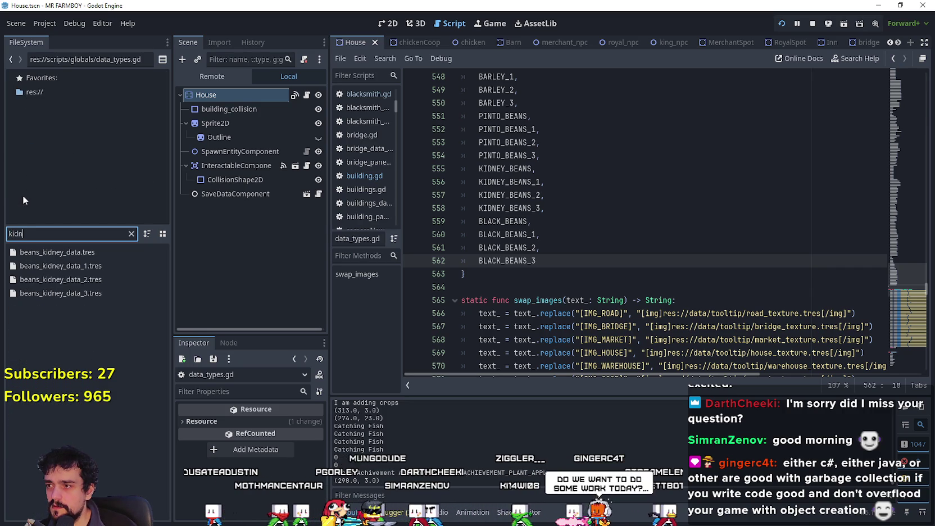
click(96, 253)
double_click(98, 251)
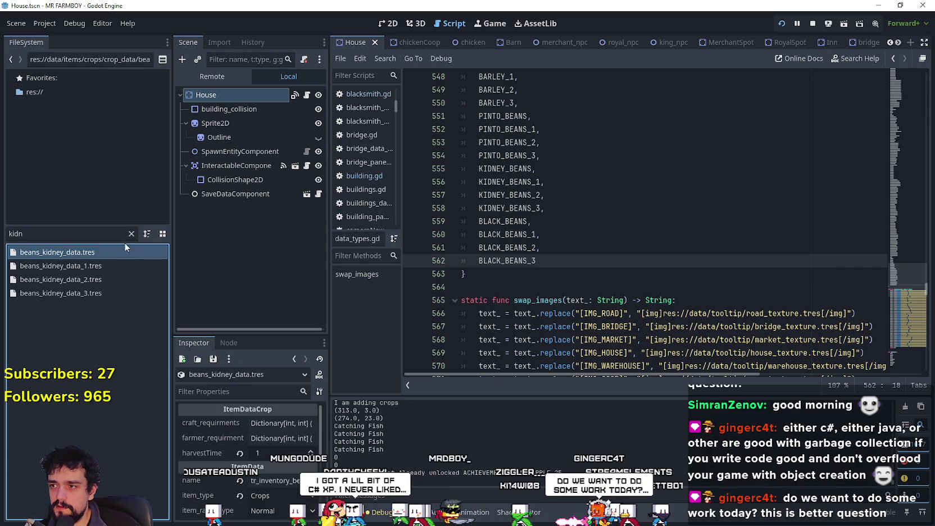
Clear the filter, select beans_black_data.tres, and make the Inspector taller and wider
click(133, 234)
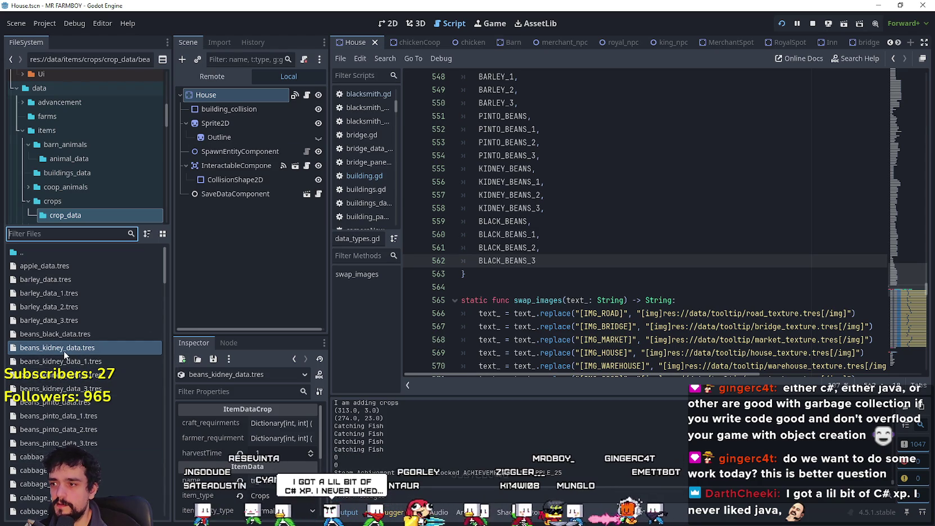
click(87, 335)
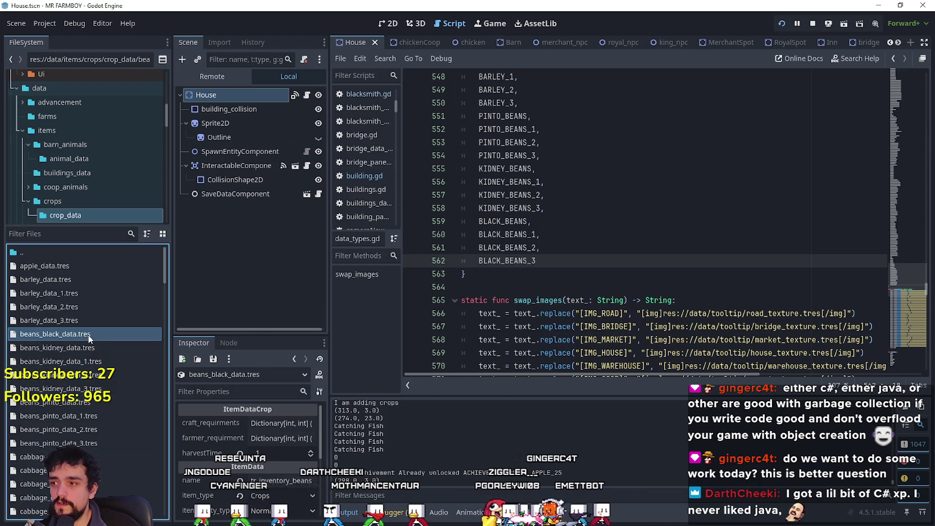
drag(262, 333, 268, 212)
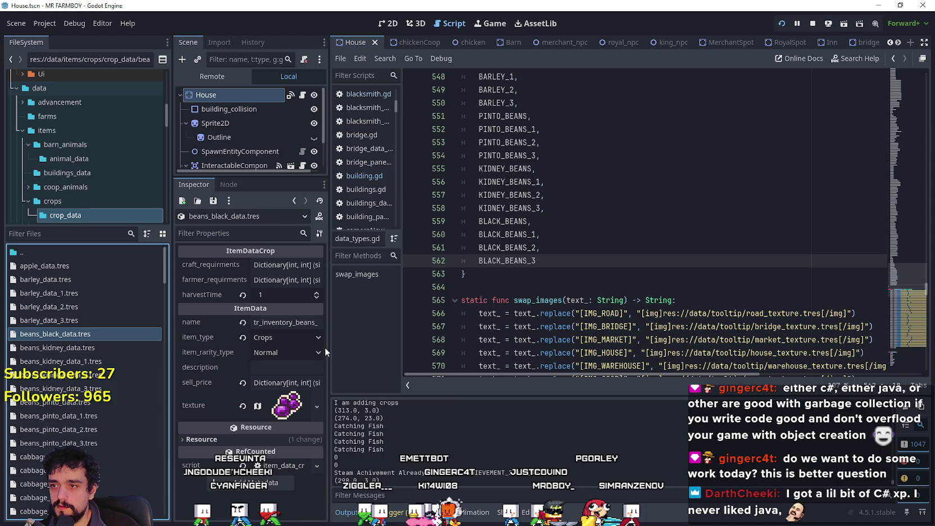
drag(331, 345, 413, 337)
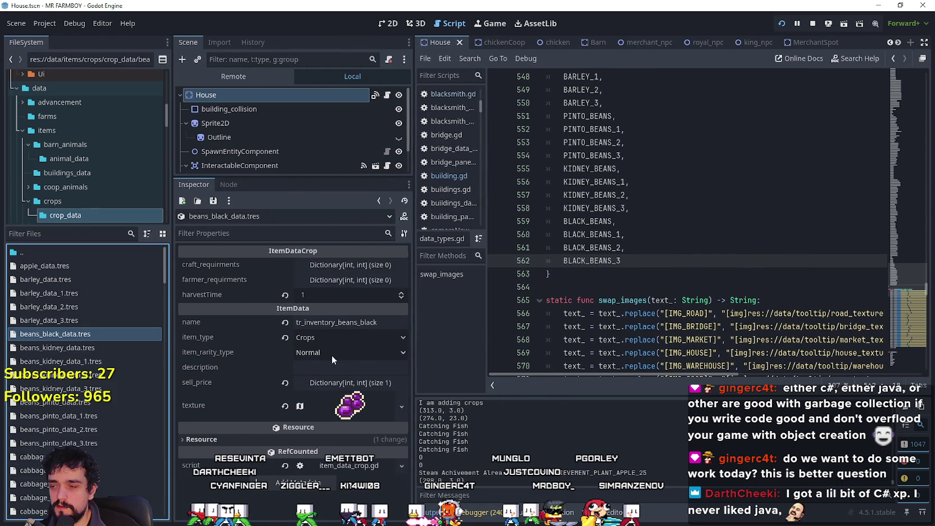
Duplicate beans_black_data.tres as beans_black_data_1.tres, set its rarity to Crop Quality 1, and save
right_click(82, 333)
click(127, 419)
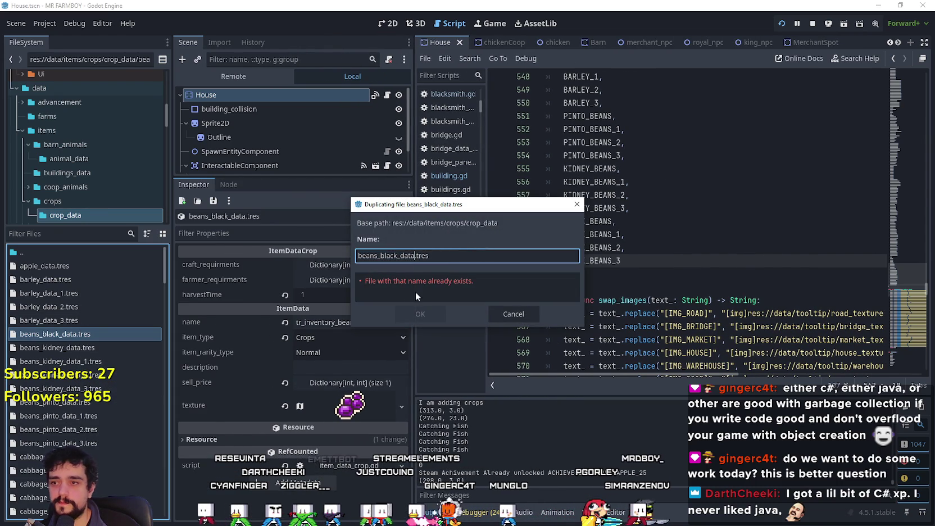
text(1)
click(395, 307)
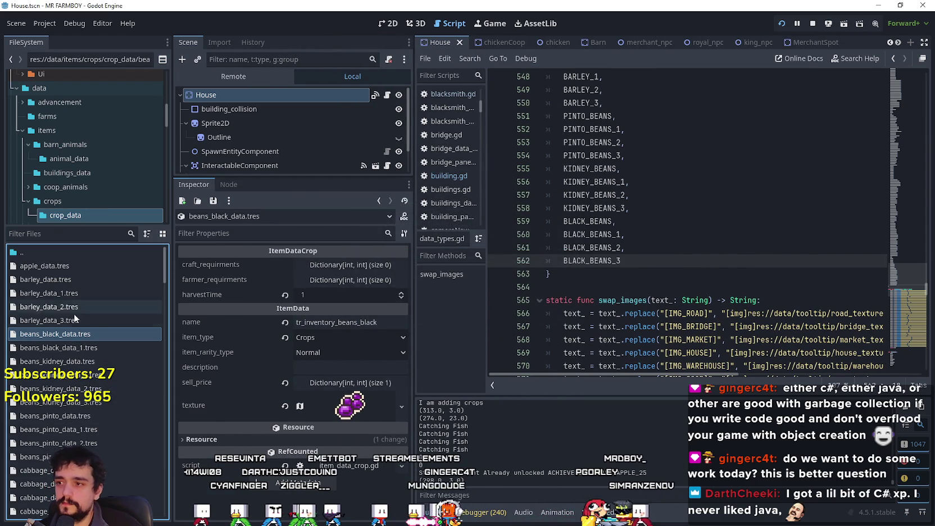
click(79, 347)
right_click(74, 351)
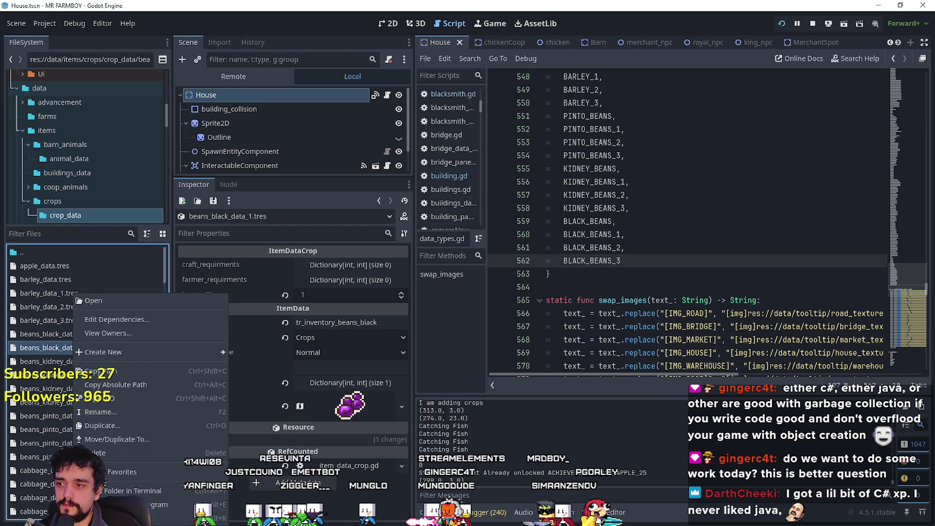
click(358, 350)
click(354, 349)
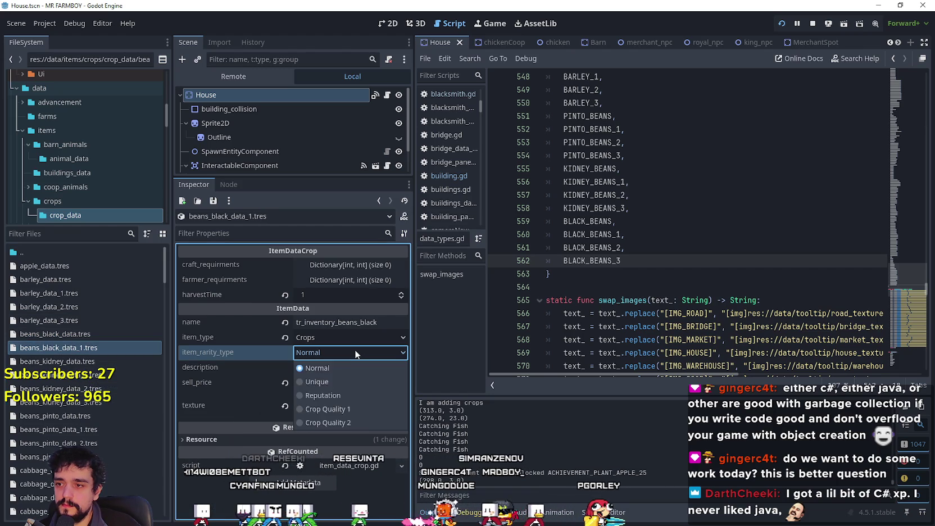
click(328, 409)
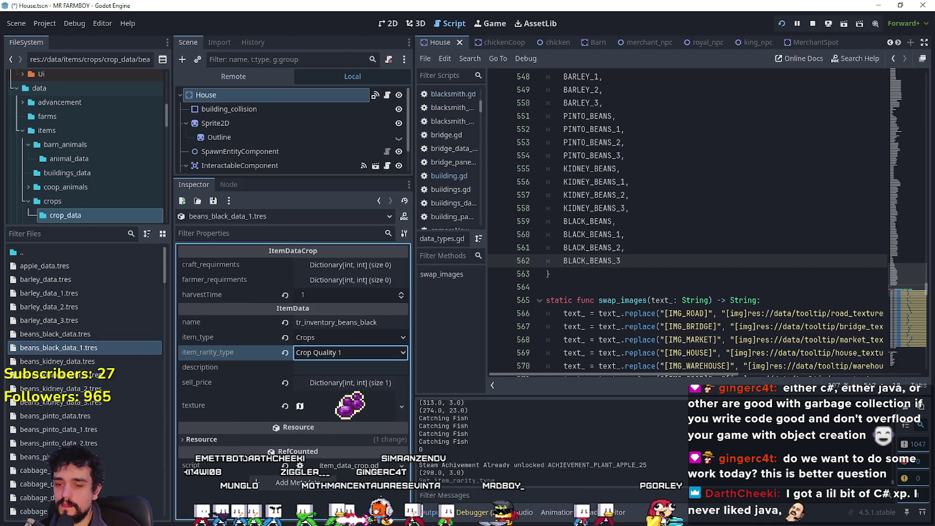
key(ctrl+s)
Duplicate it as beans_black_data_2.tres and set that copy's rarity to Crop Quality 2
right_click(44, 347)
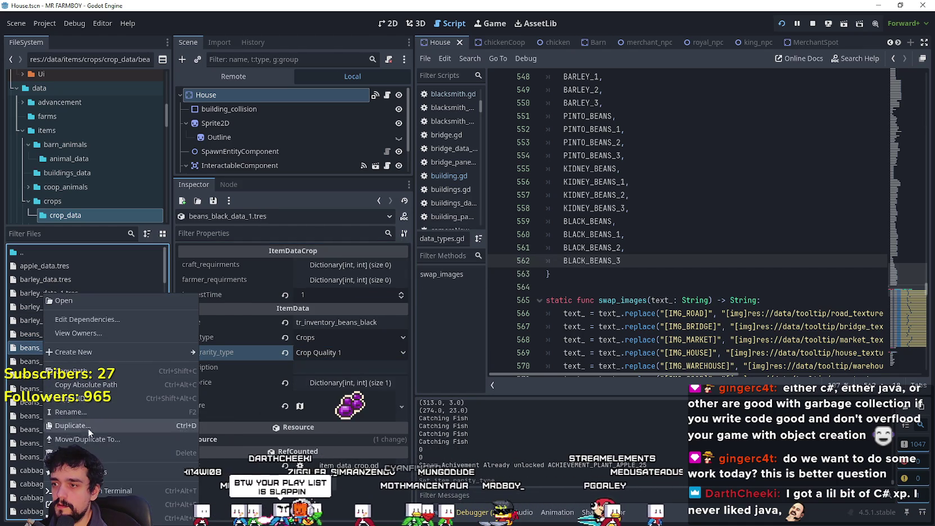
click(87, 423)
key(Right)
key(BackSpace)
text(2)
click(398, 308)
click(52, 360)
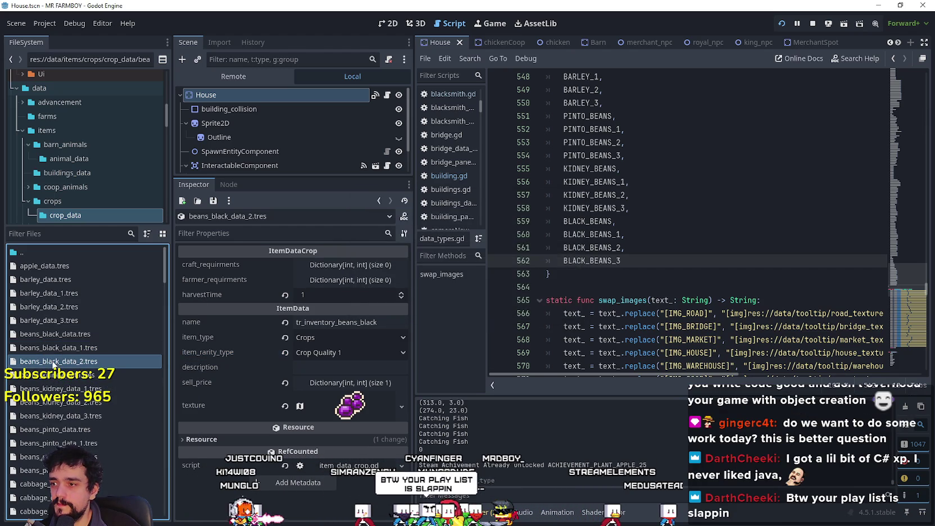
click(351, 352)
click(341, 427)
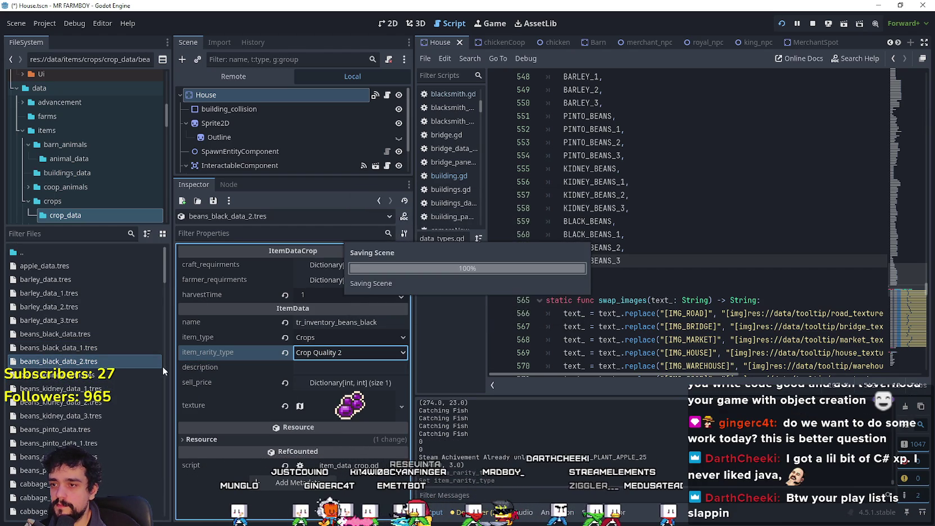
Duplicate beans_black_data_2.tres as beans_black_data_3.tres, pick a new rarity for it, and save
right_click(86, 362)
click(127, 428)
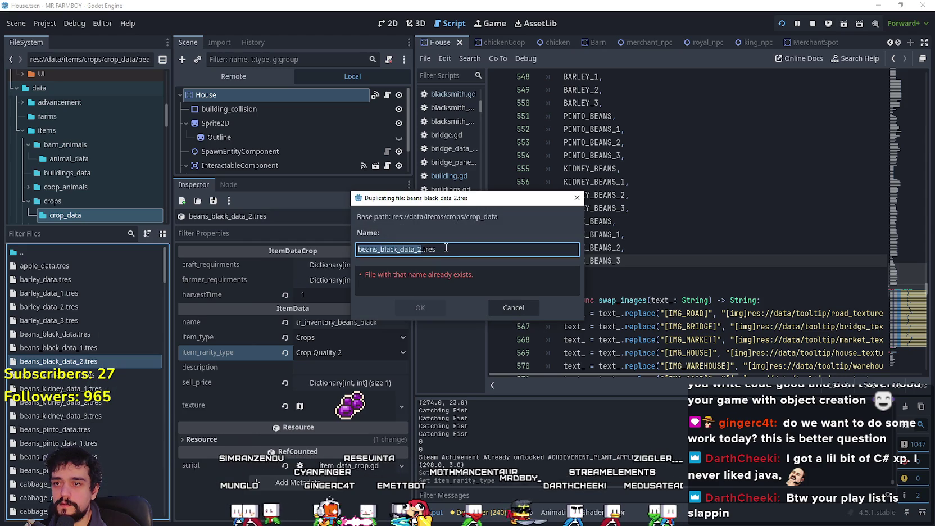
key(Delete)
text(3)
click(428, 310)
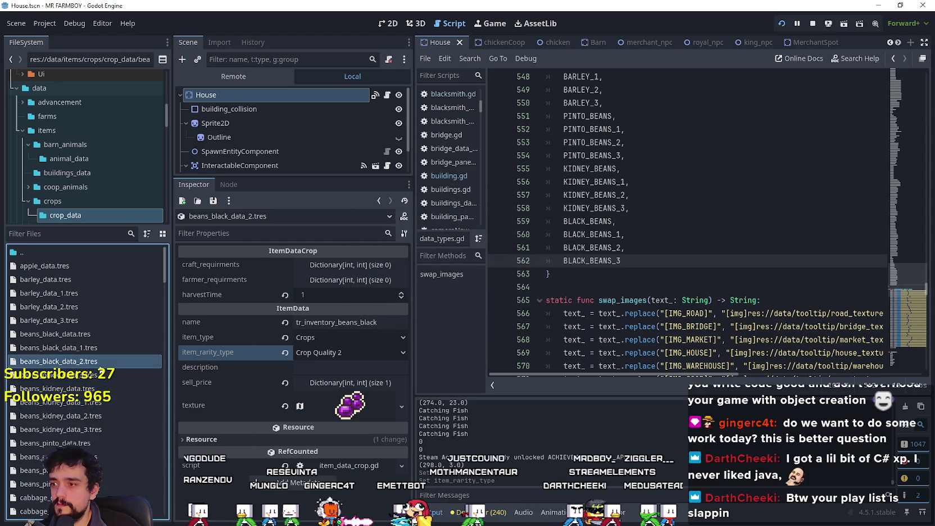
click(341, 356)
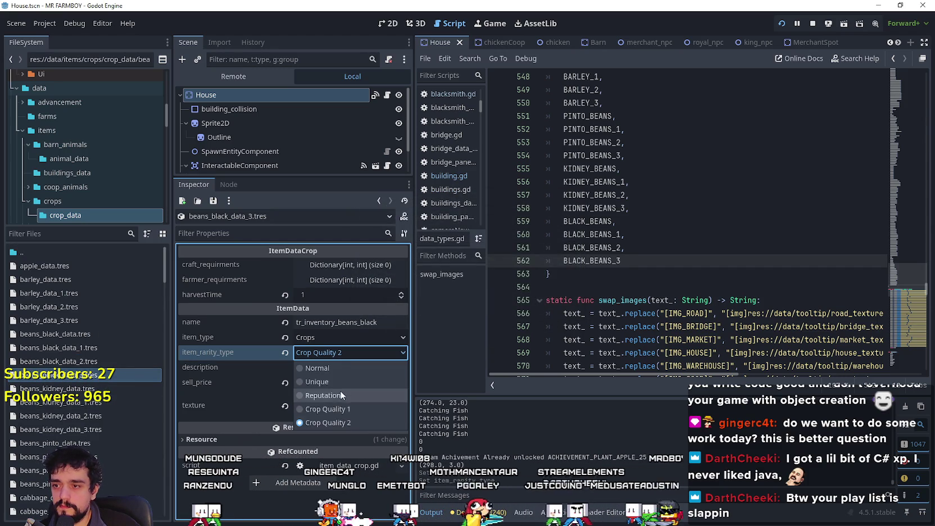
click(339, 383)
key(ctrl+s)
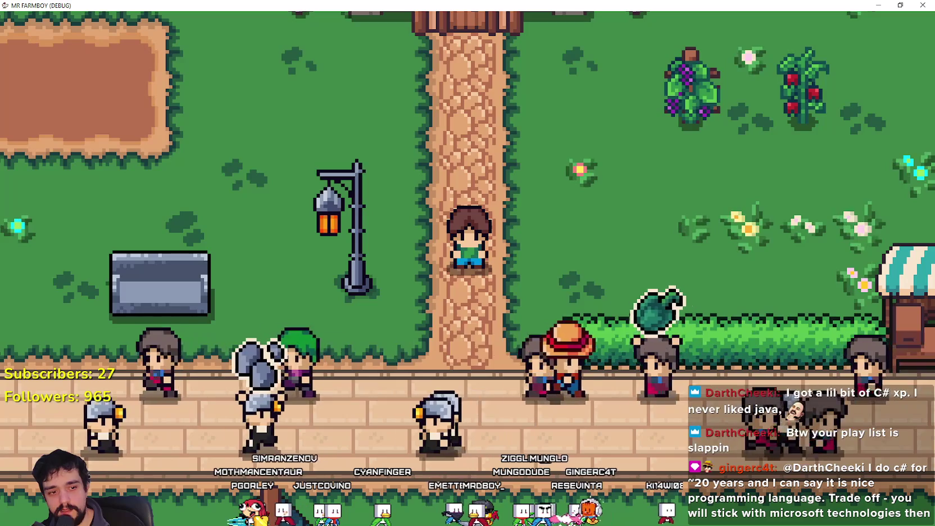
Bring Spotify, playing the music box playlist, in front of the MR FARMBOY debug window
key(alt+Tab)
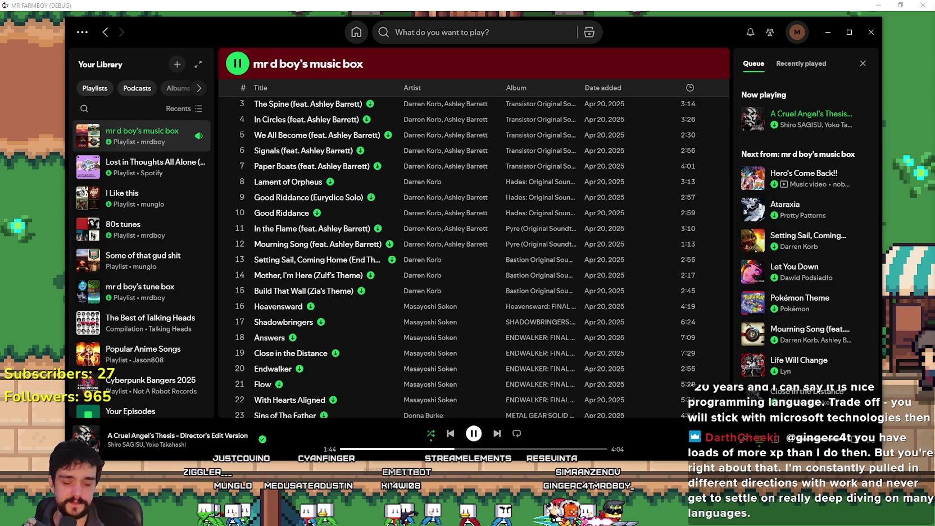
Copy the mr d boy's music box playlist share link, then minimize Spotify and switch to Steam
scroll(441, 303, down, 2)
scroll(441, 299, up, 5)
scroll(441, 297, up, 1)
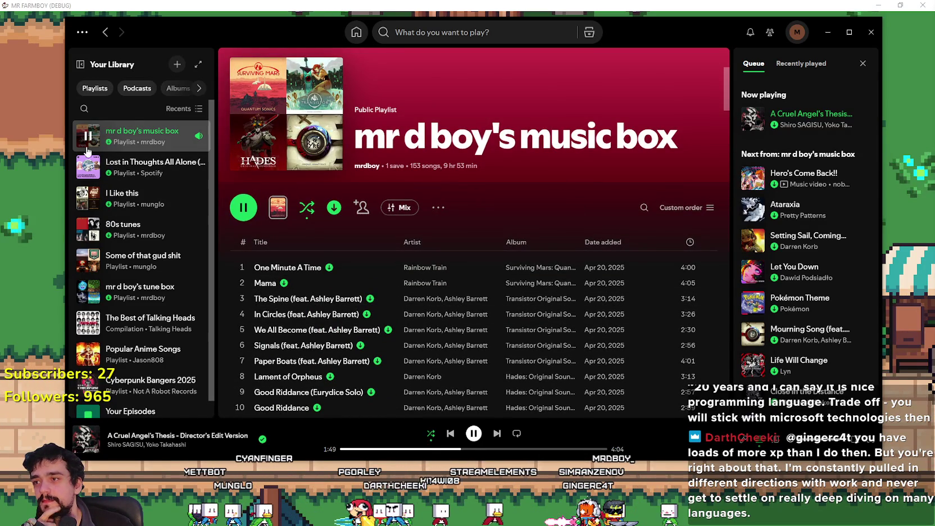
right_click(164, 142)
mouse_move(250, 387)
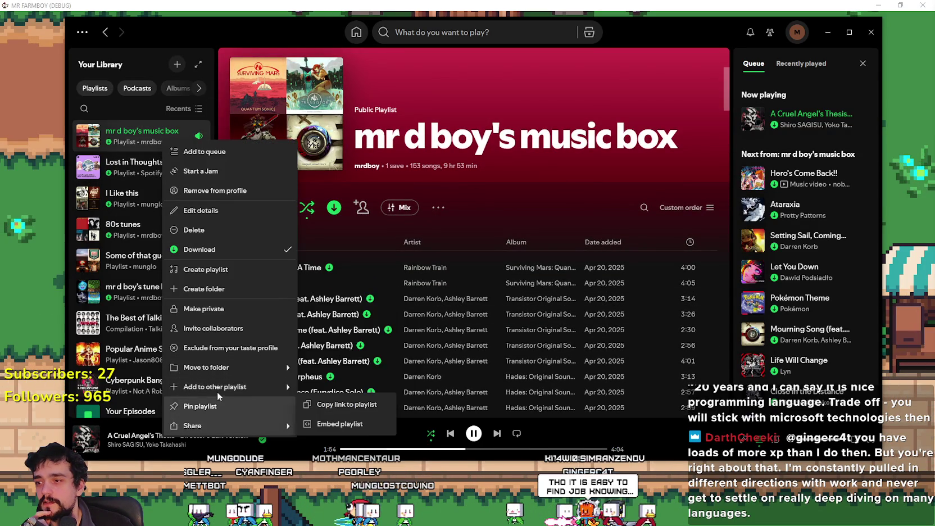
mouse_move(268, 433)
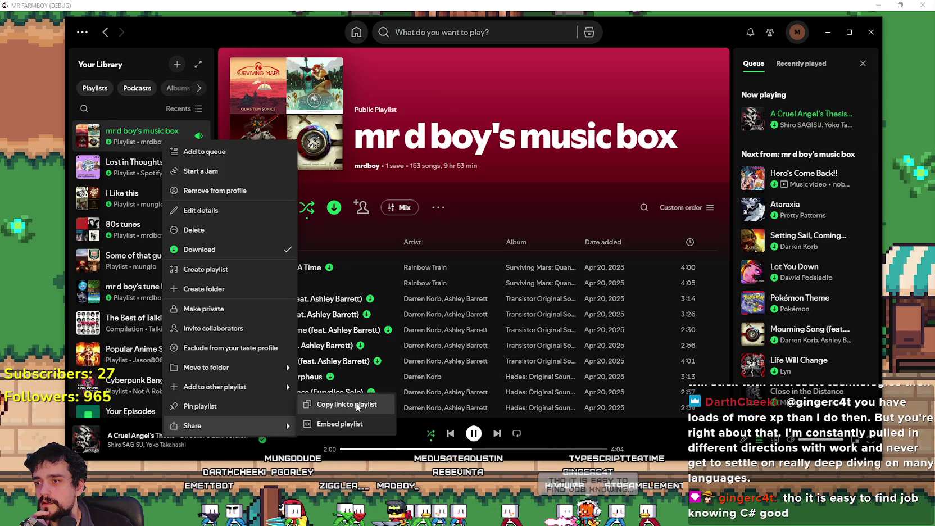
click(357, 405)
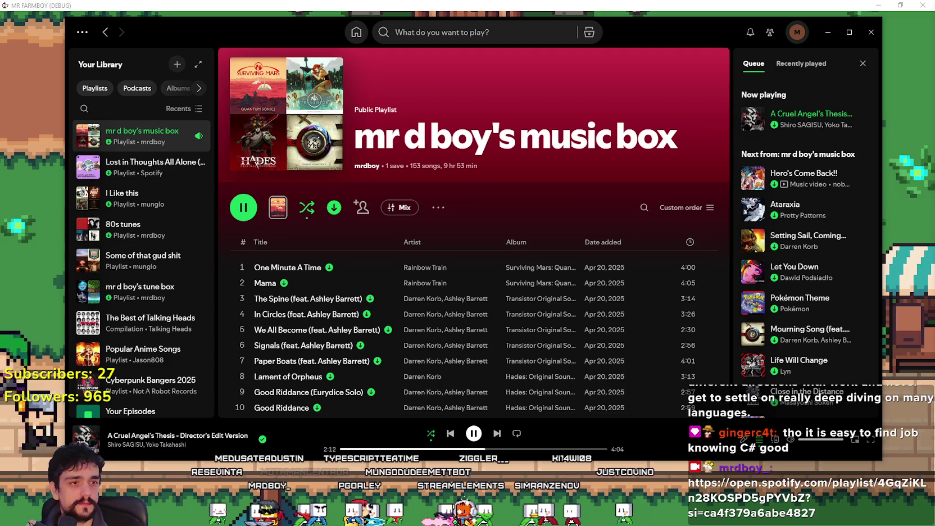
click(826, 33)
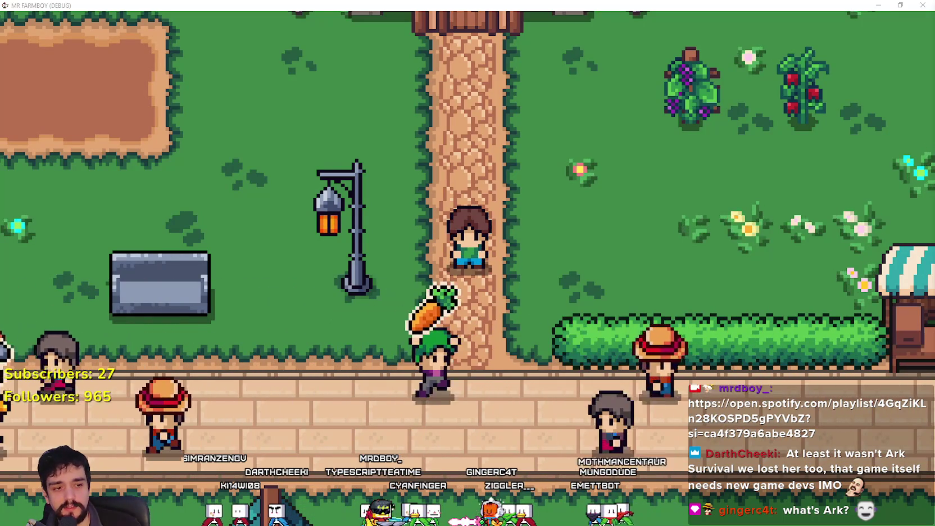
key(alt+Tab)
Search the Steam store for 'arc rai' and open the Overwatch 2 page
mouse_move(364, 52)
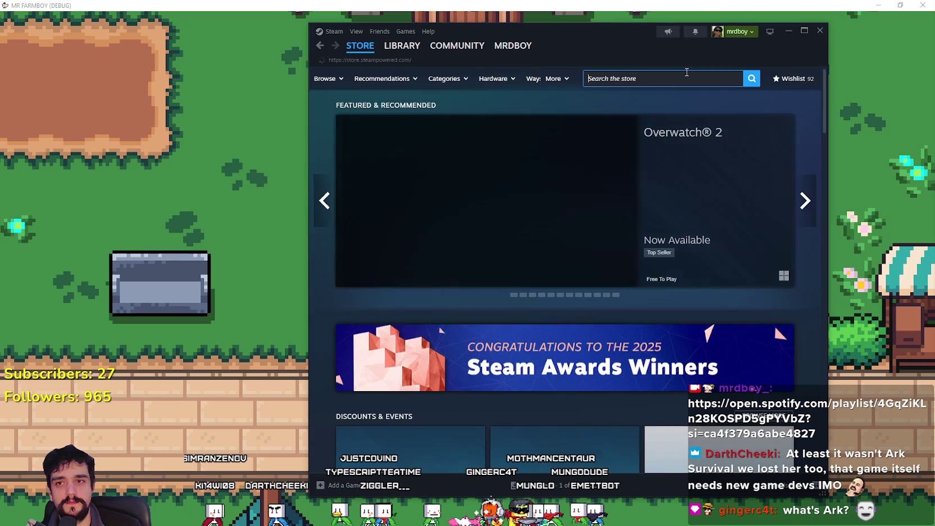
click(684, 78)
text(arc raiders)
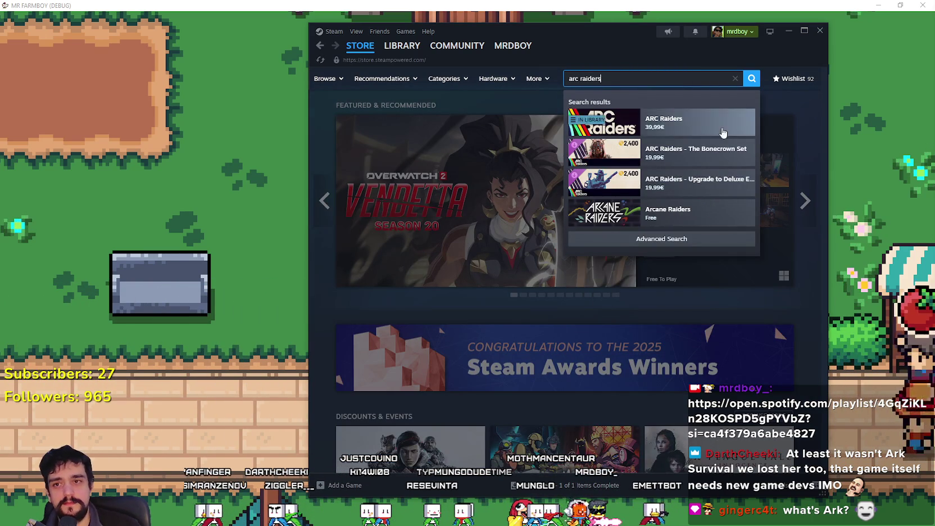
click(688, 118)
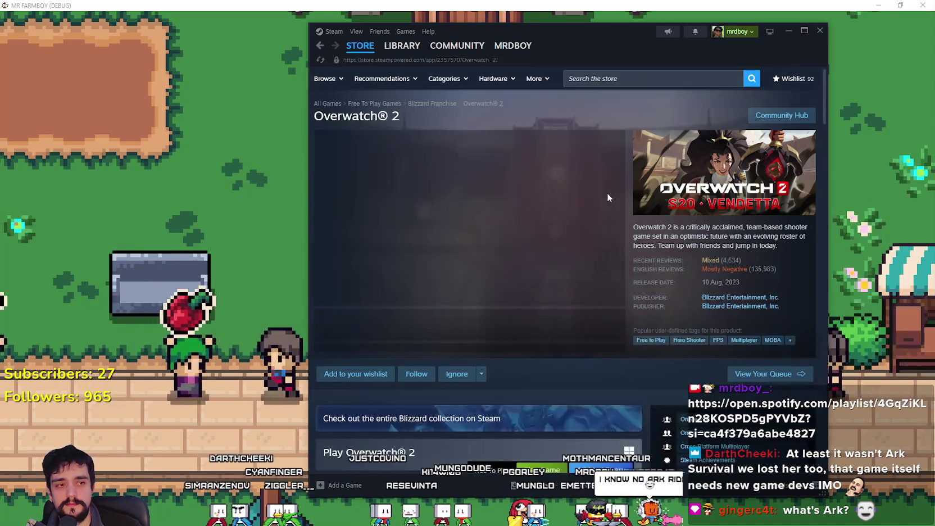
Search the store for 'ar survi' and open the ARK: Survival Evolved page
click(638, 81)
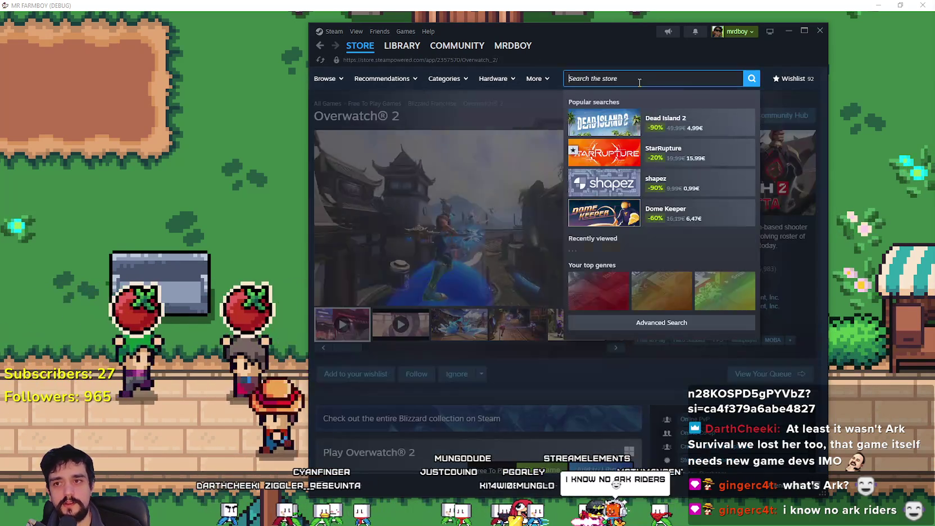
text(ar survi)
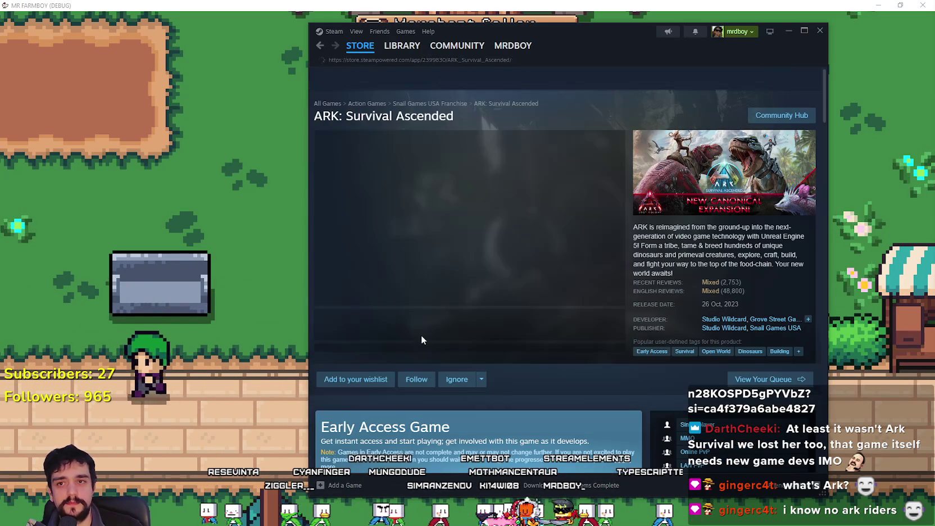
scroll(588, 387, down, 3)
scroll(588, 383, down, 4)
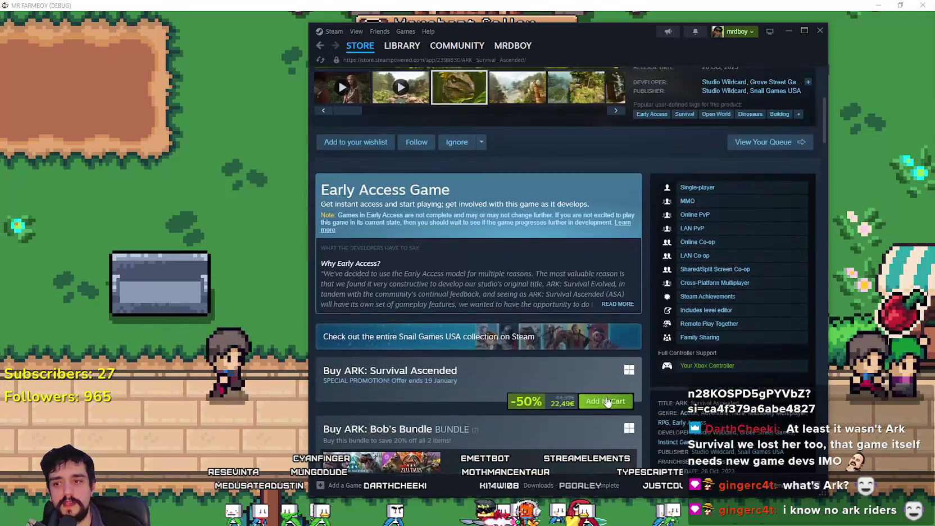
scroll(486, 388, up, 7)
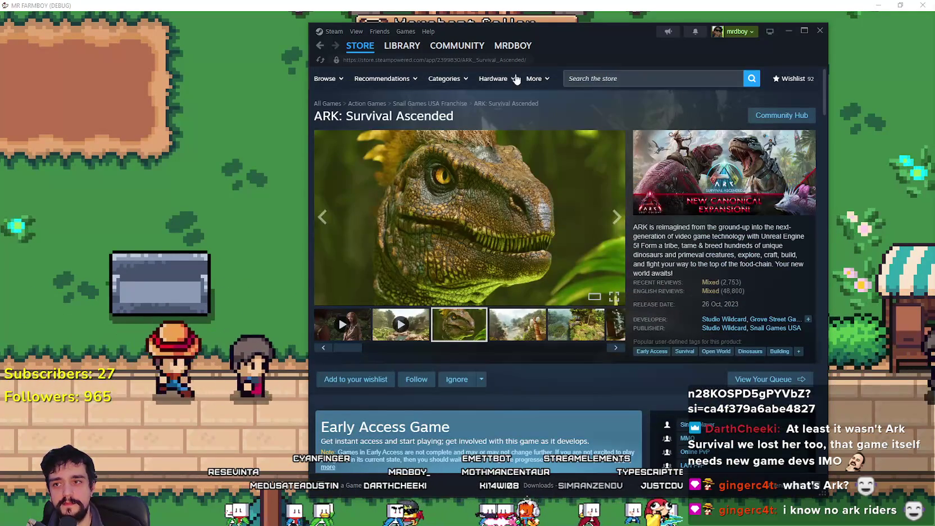
click(628, 81)
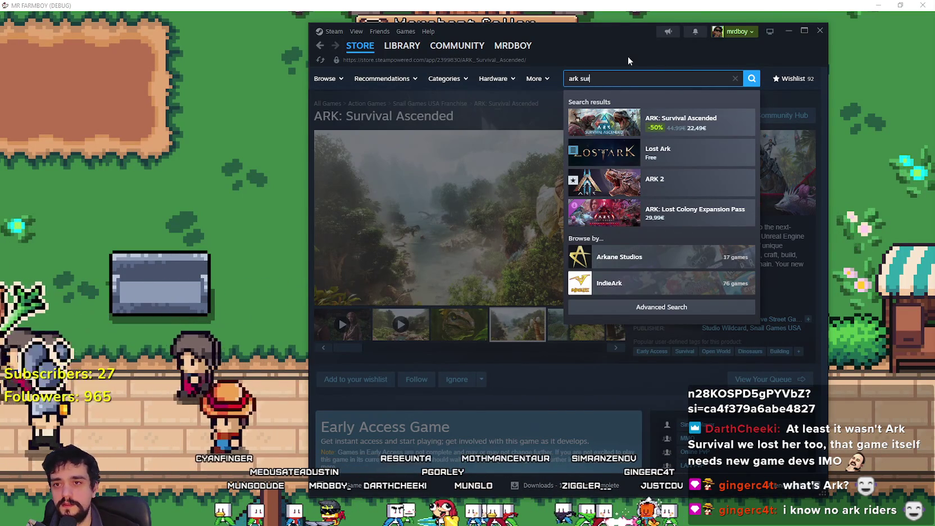
text(vi)
click(679, 151)
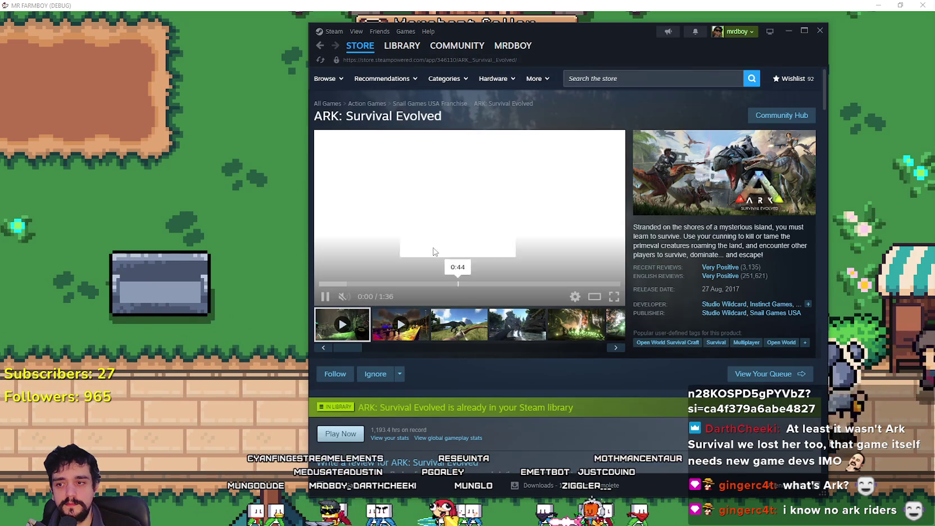
Scroll down the ARK page and select the hours-on-record figure
scroll(442, 355, down, 1)
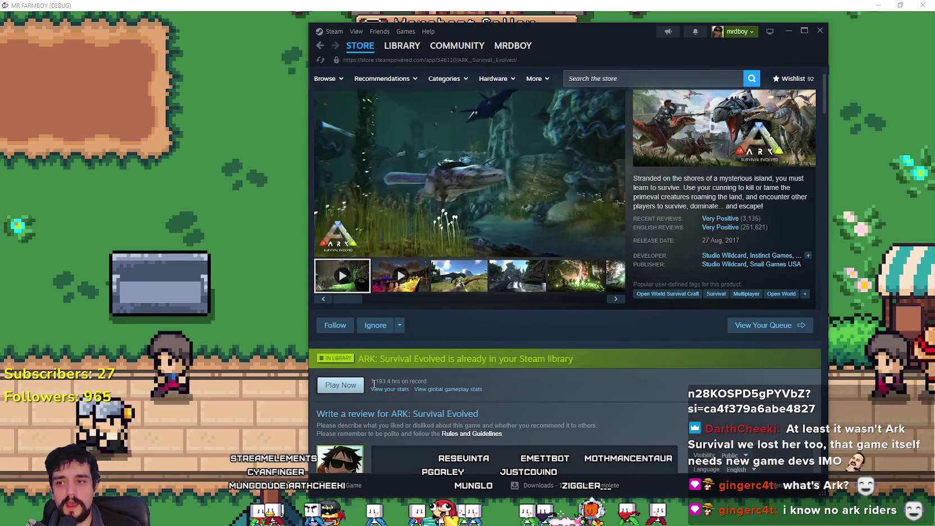
scroll(417, 371, down, 1)
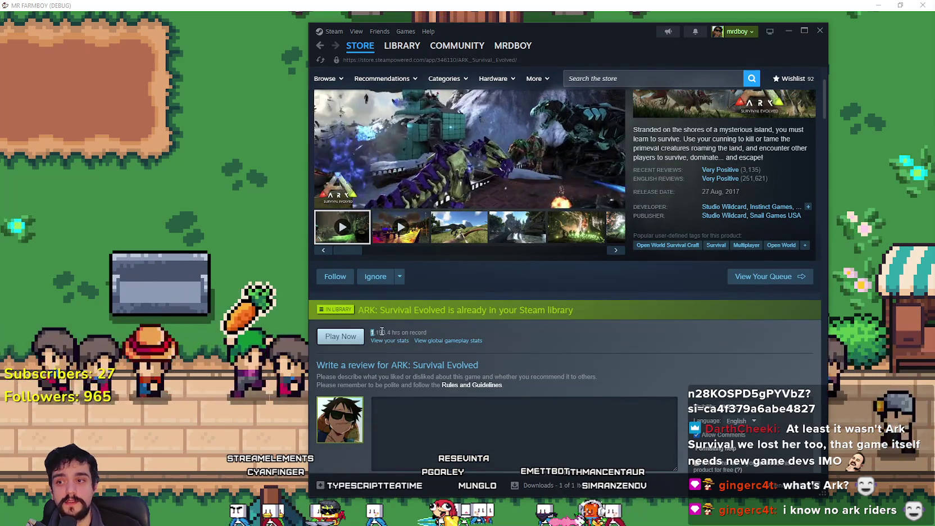
drag(371, 332, 430, 331)
View the T-rex screenshot enlarged in the viewer and maximize the Steam window
scroll(441, 331, down, 1)
scroll(562, 393, up, 3)
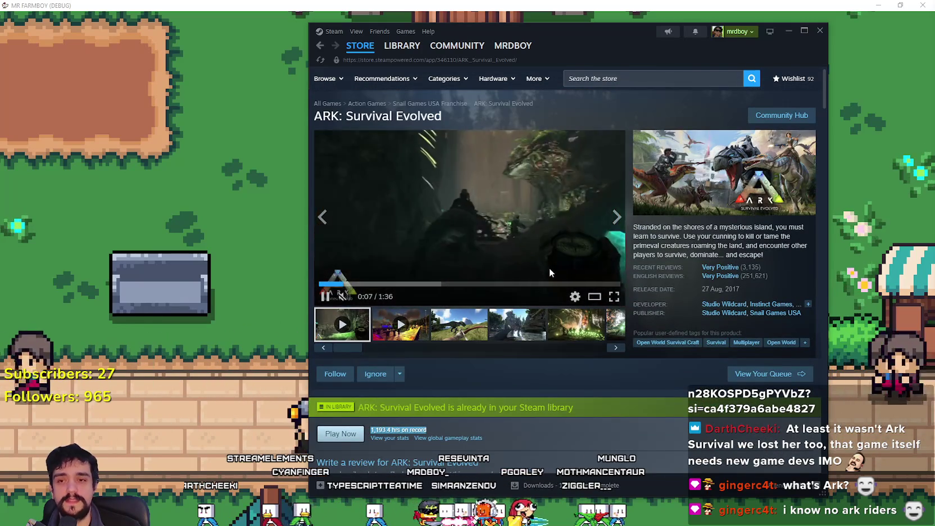
click(459, 324)
click(502, 229)
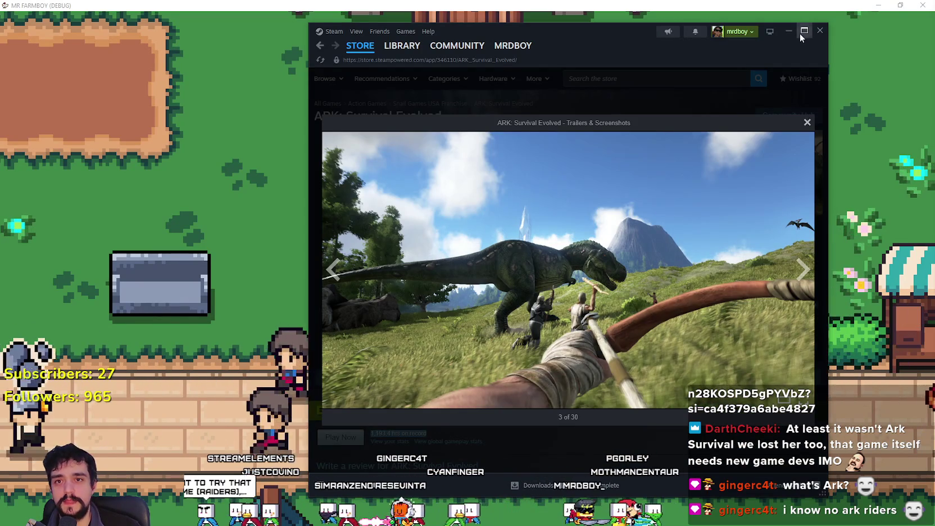
click(804, 31)
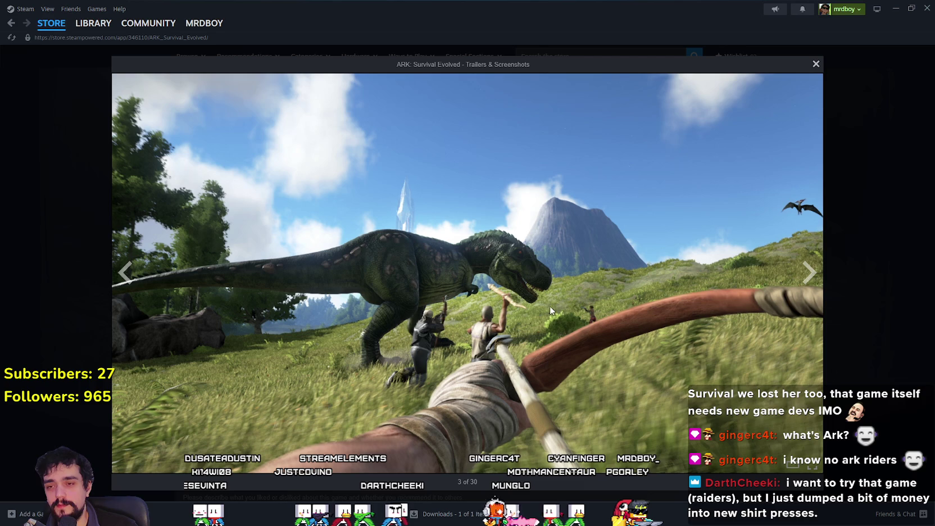
click(808, 276)
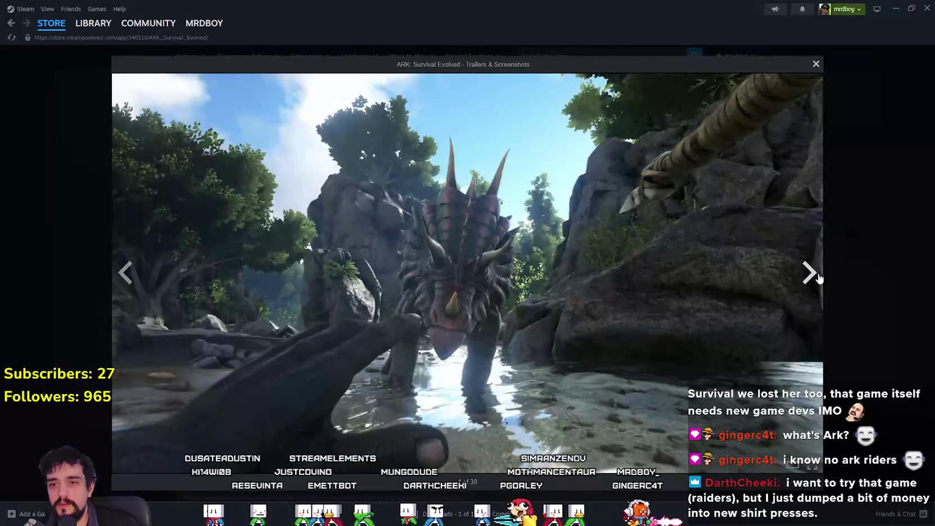
click(809, 275)
click(809, 276)
click(809, 276)
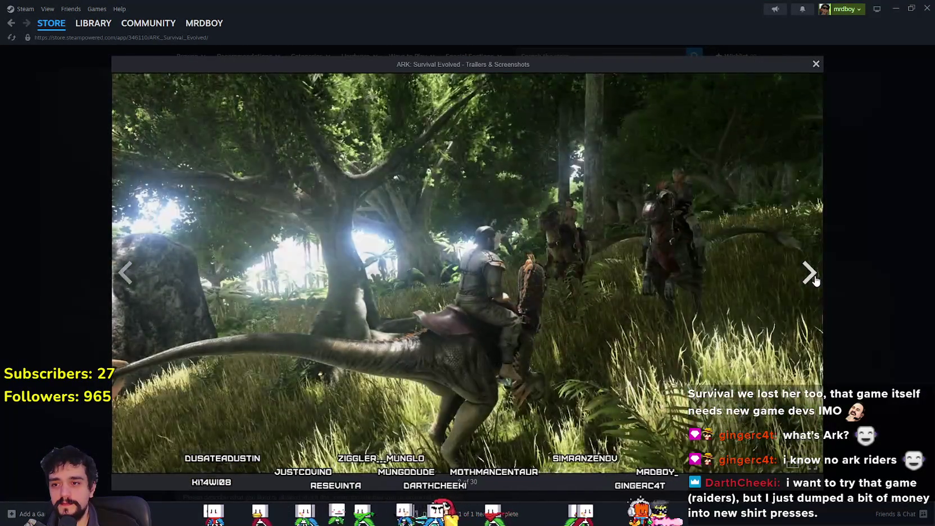
click(809, 274)
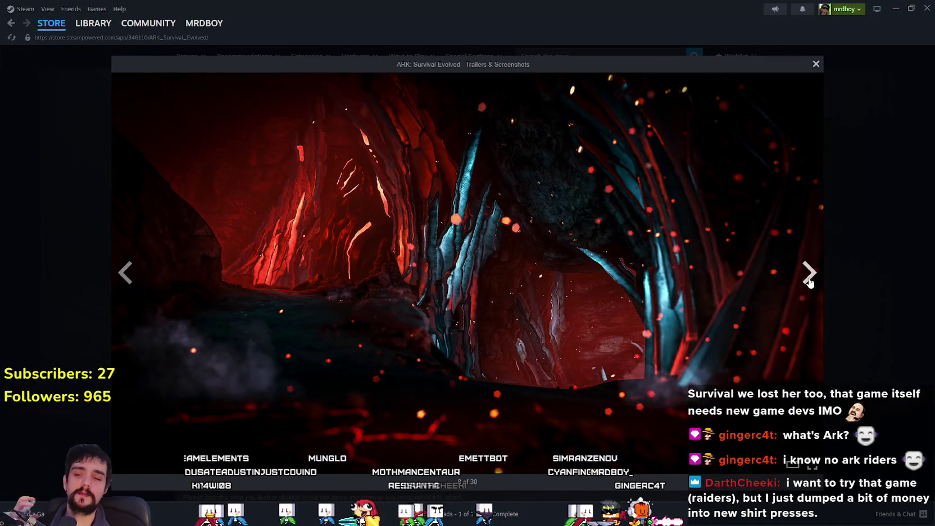
click(807, 281)
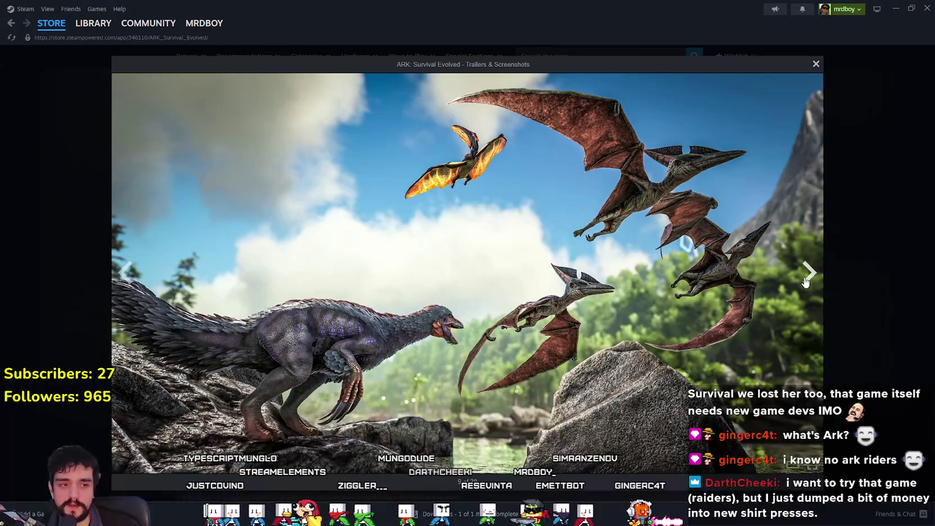
click(806, 276)
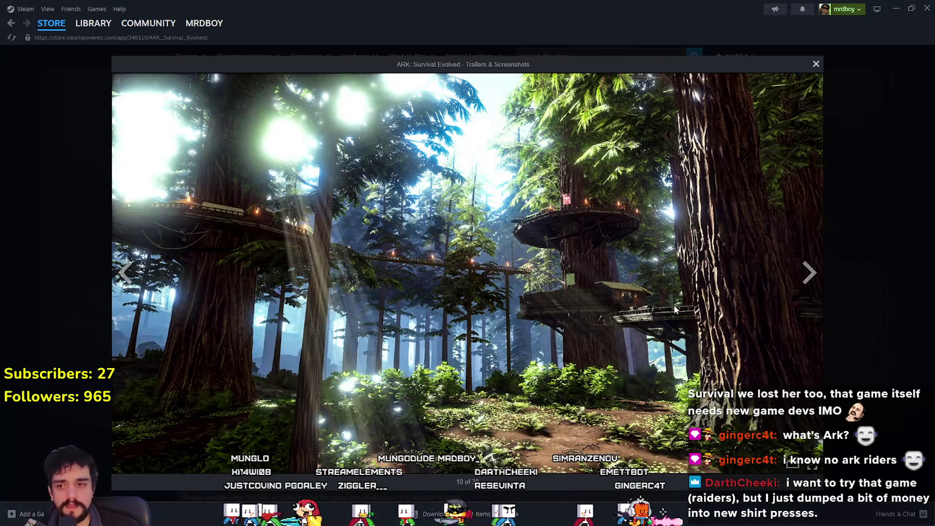
click(125, 274)
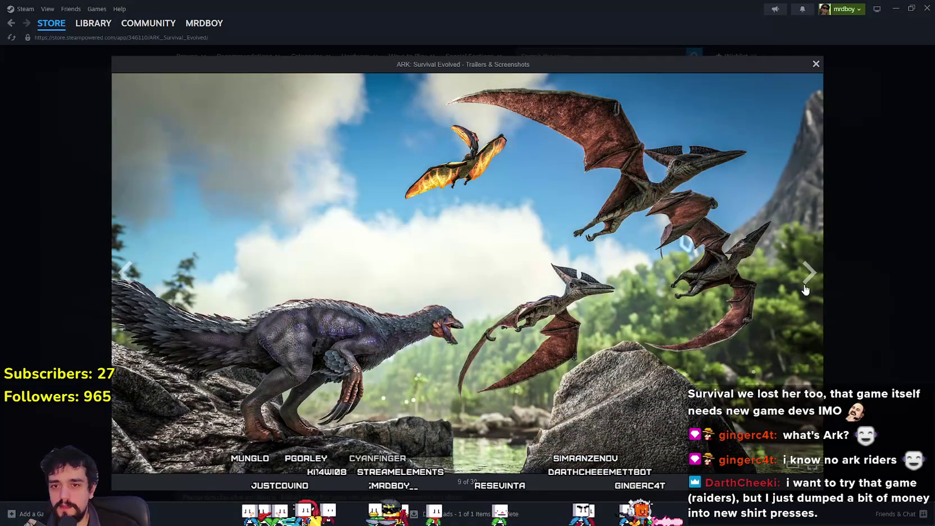
click(808, 273)
click(807, 274)
click(807, 273)
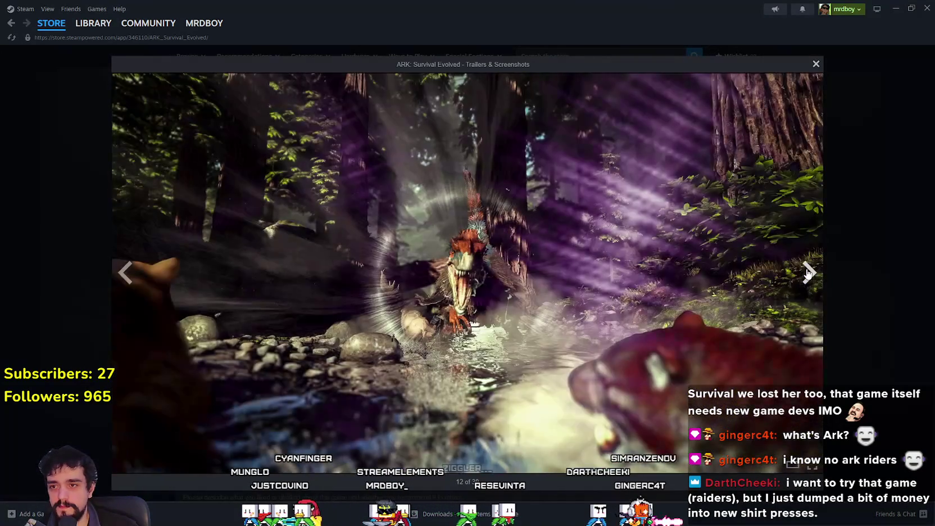
click(807, 274)
click(807, 274)
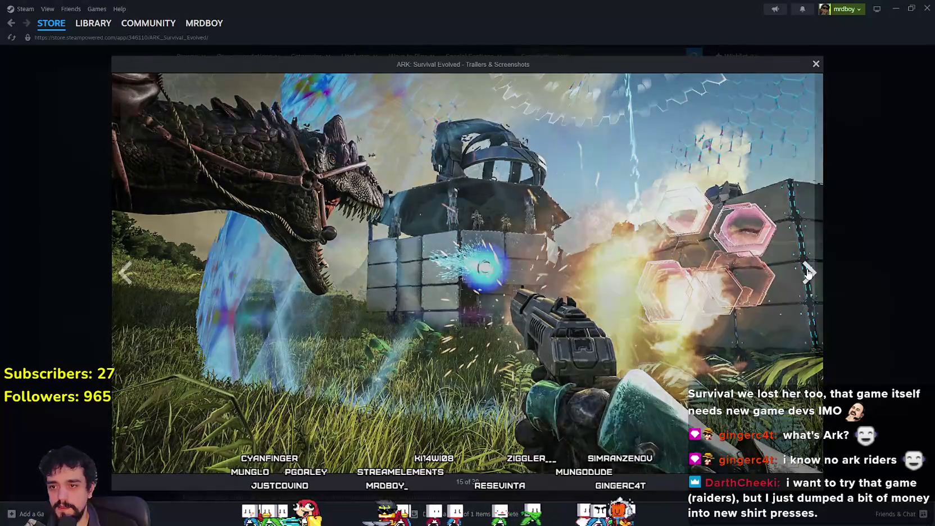
click(808, 273)
click(126, 273)
click(126, 274)
click(125, 274)
click(126, 273)
click(126, 273)
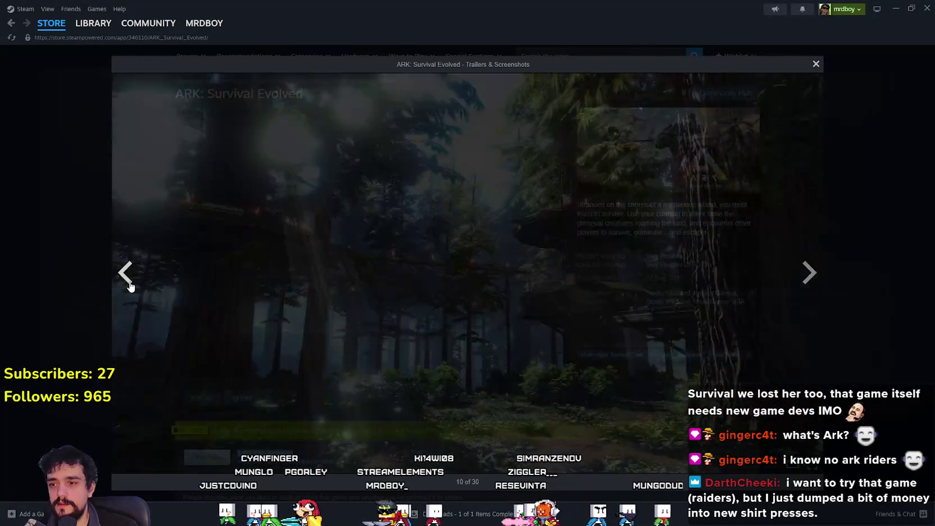
click(126, 274)
click(126, 274)
click(127, 284)
click(127, 284)
click(127, 284)
click(127, 284)
click(127, 284)
click(127, 282)
click(126, 275)
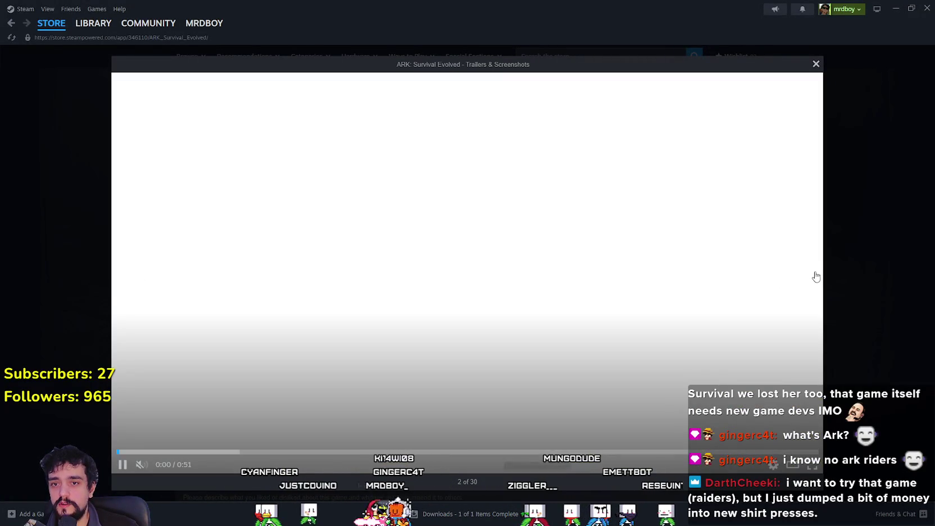
click(810, 274)
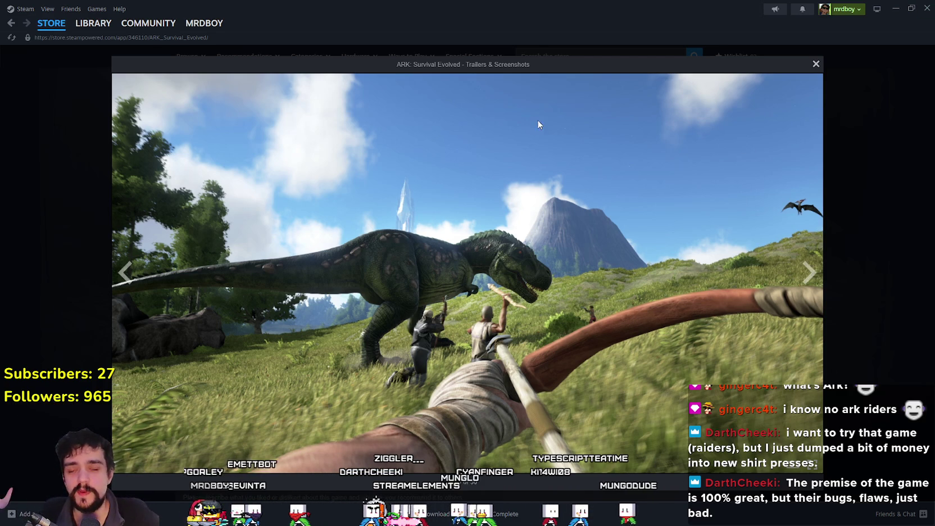
click(876, 230)
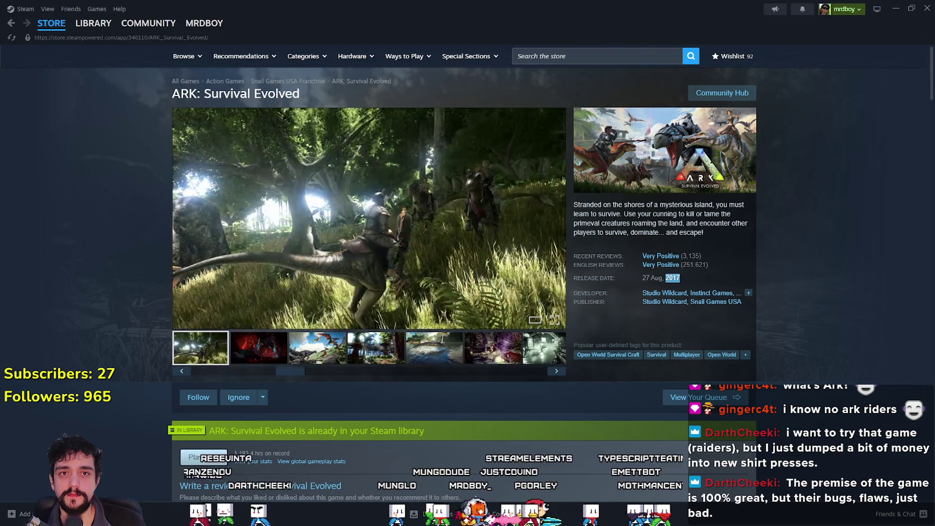
Reopen the screenshot viewer, browse from red cave to pteranodon-on-tree images, then close it
click(374, 242)
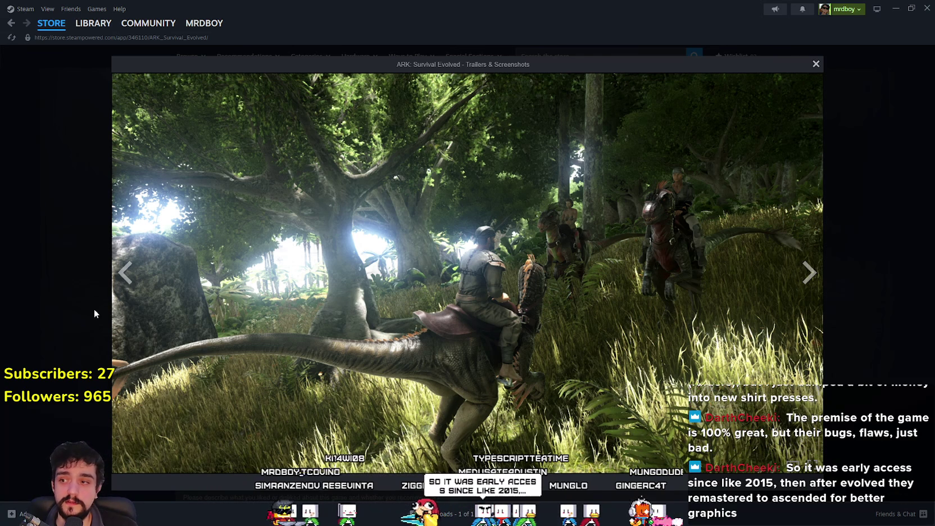
click(134, 279)
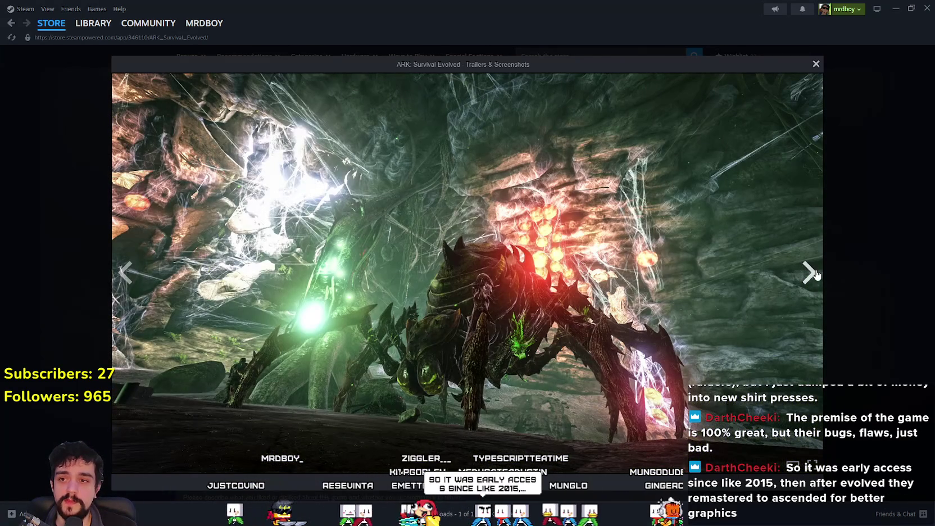
click(808, 278)
click(807, 277)
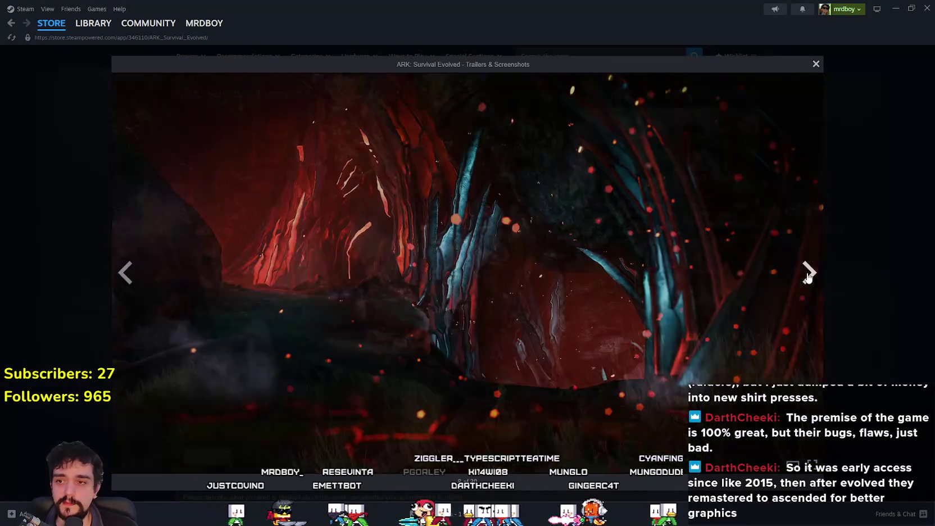
click(807, 276)
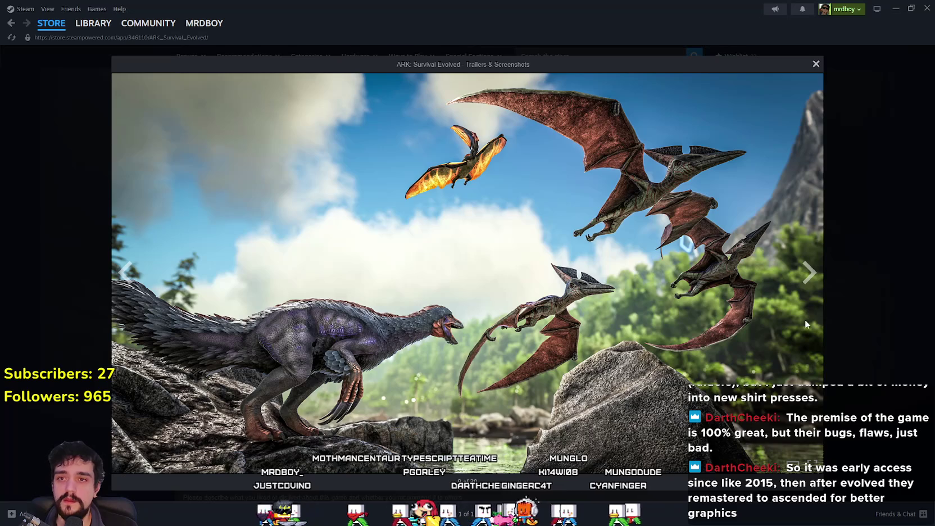
click(809, 271)
click(803, 278)
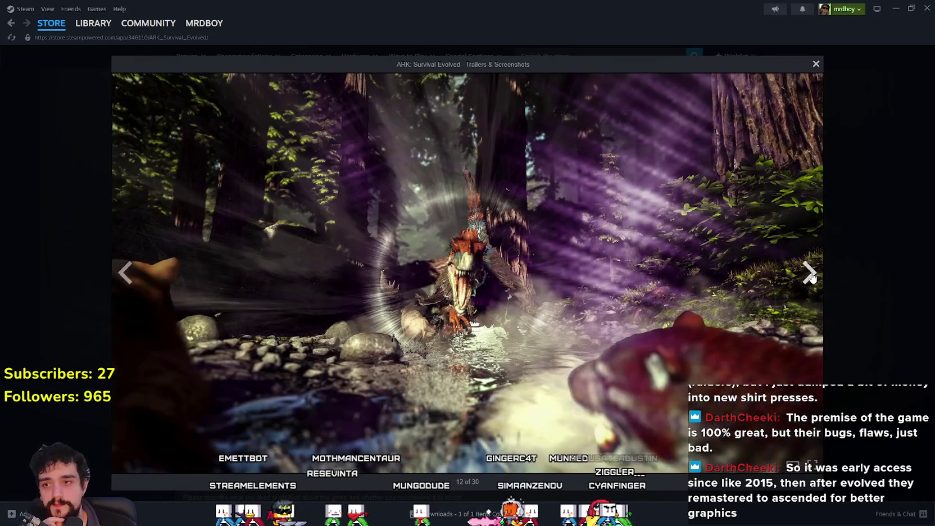
click(809, 274)
click(810, 274)
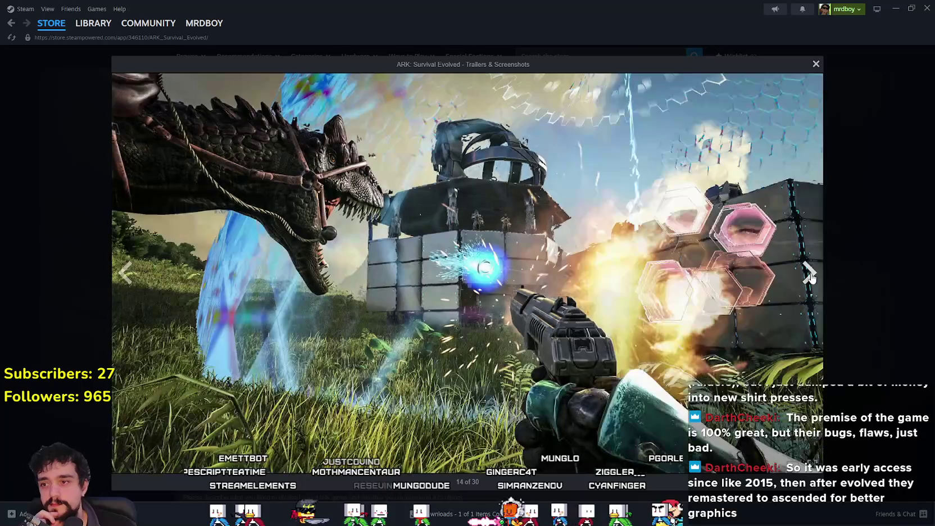
click(810, 276)
click(811, 276)
click(810, 276)
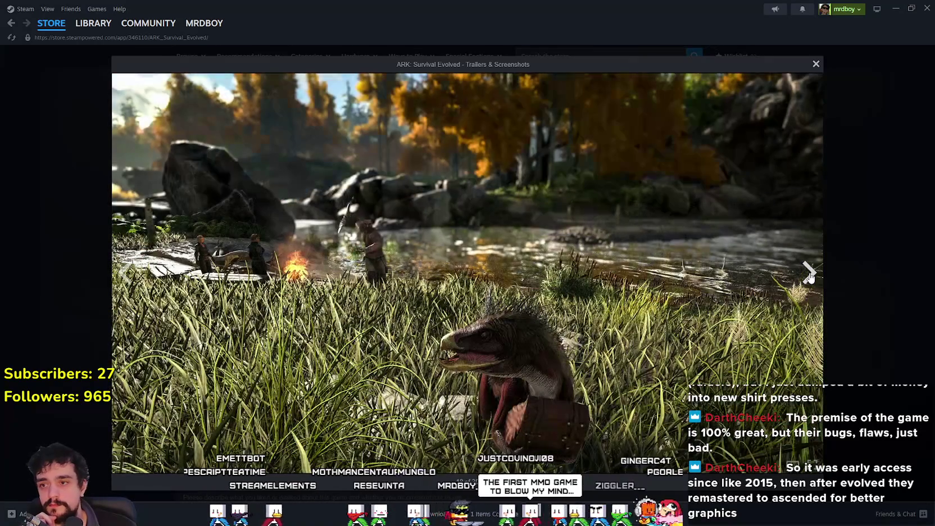
click(810, 275)
click(825, 243)
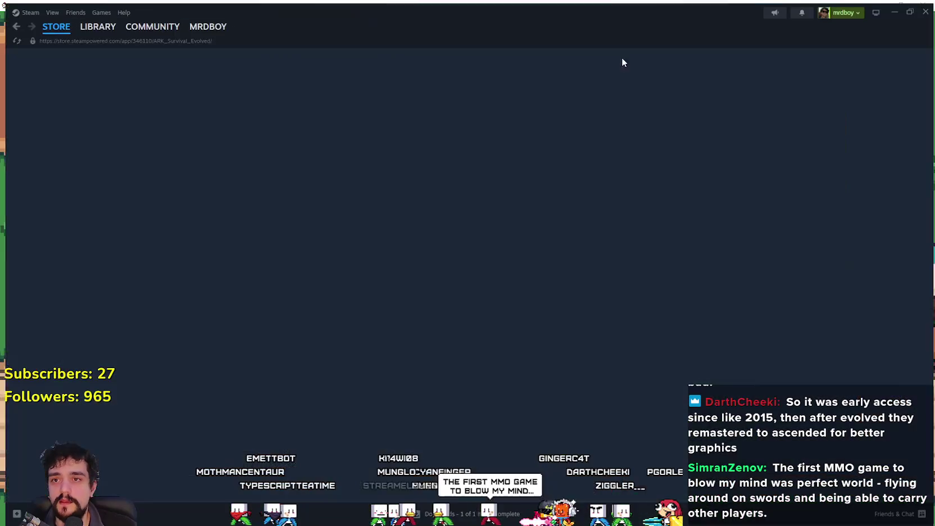
Search the store for 'ark', open ARK: Survival Ascended, and enlarge its dinosaur close-up screenshot
click(613, 58)
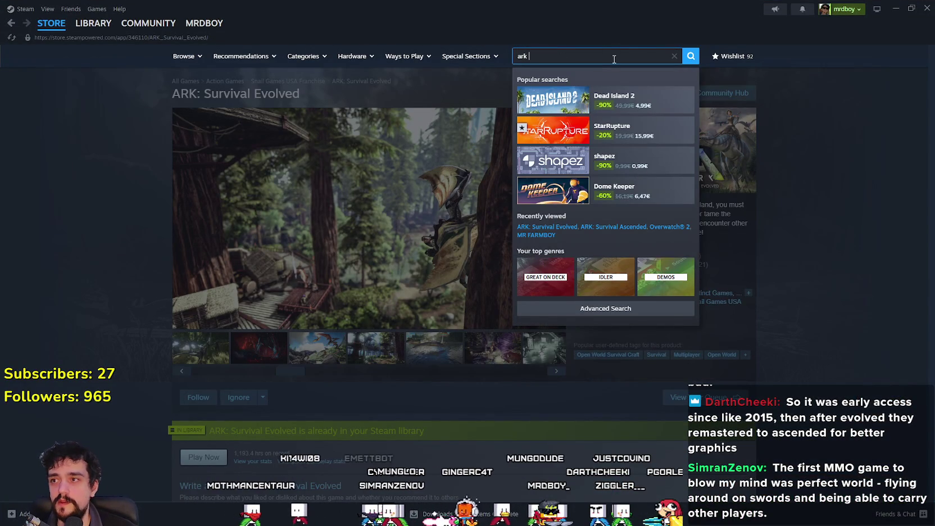
text(re)
key(BackSpace)
key(BackSpace)
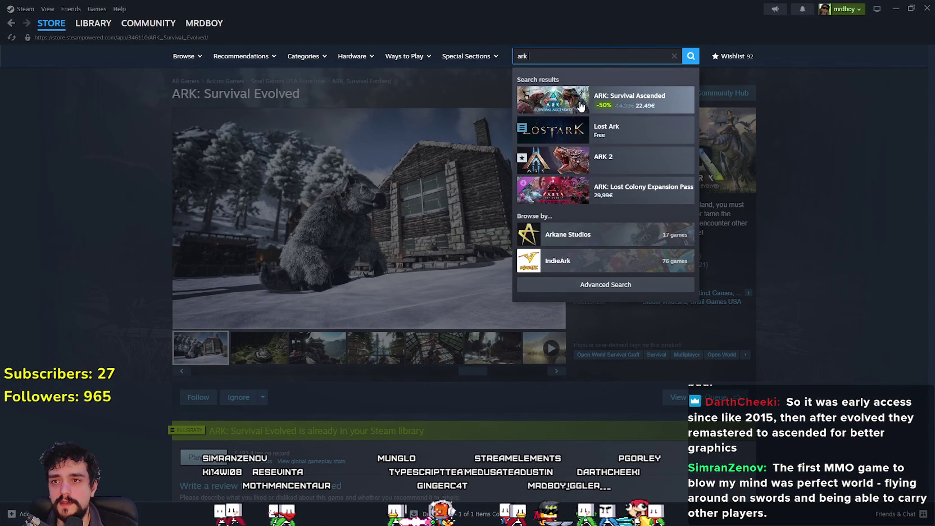
click(644, 104)
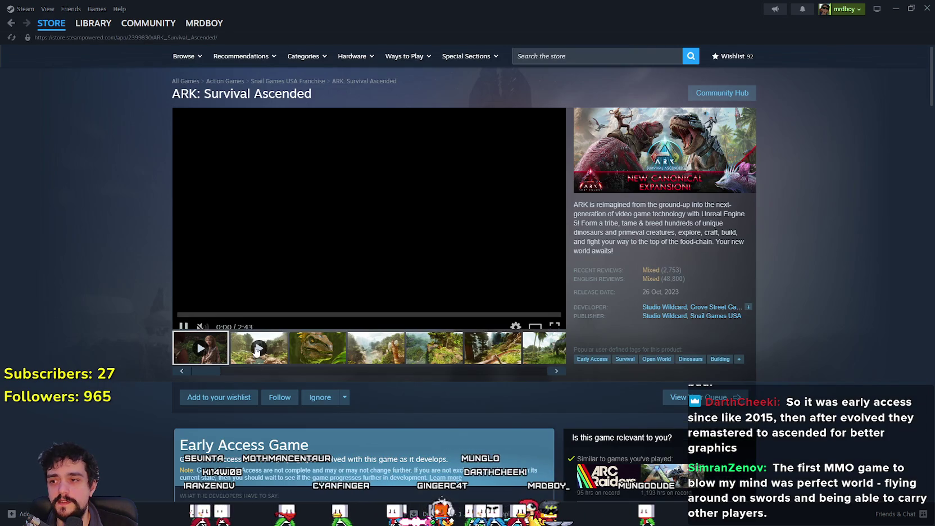
click(306, 356)
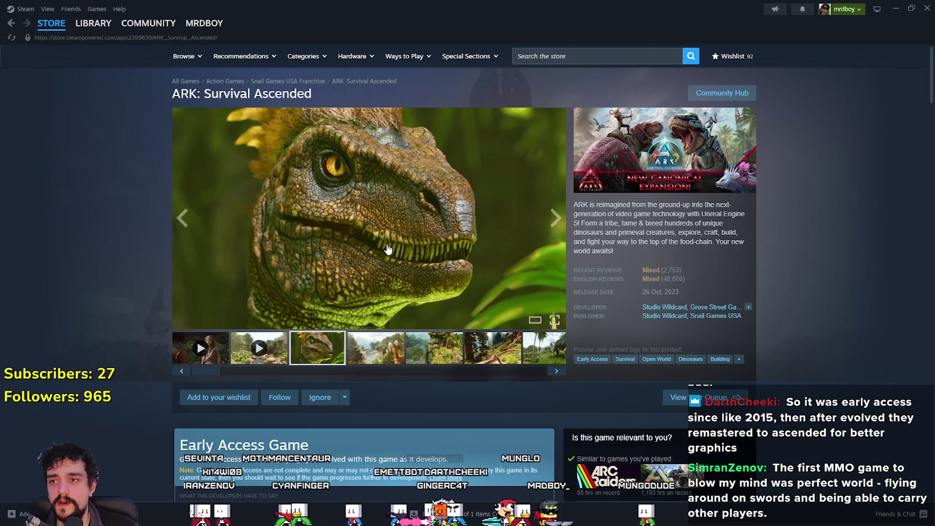
click(387, 247)
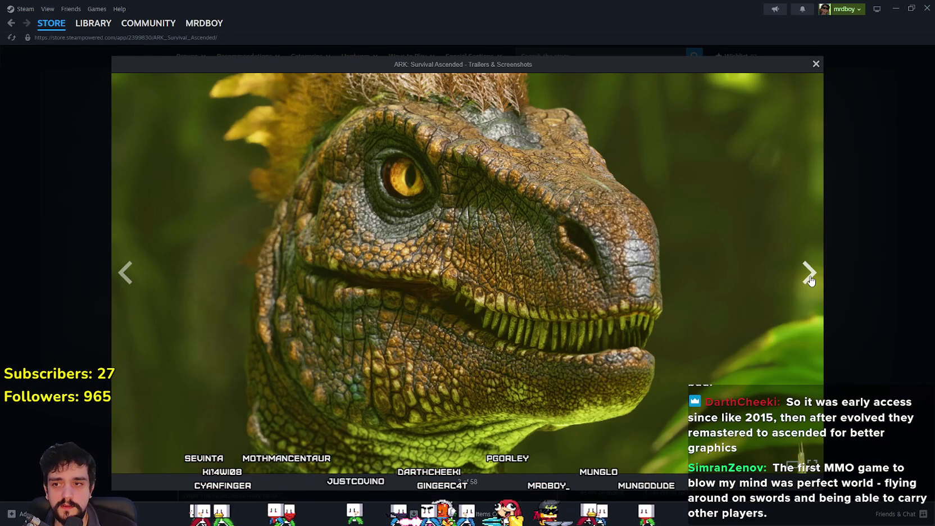
Step through the screenshots past the mammoths, yeti temple and jungle spider to image 17 of 58
click(809, 279)
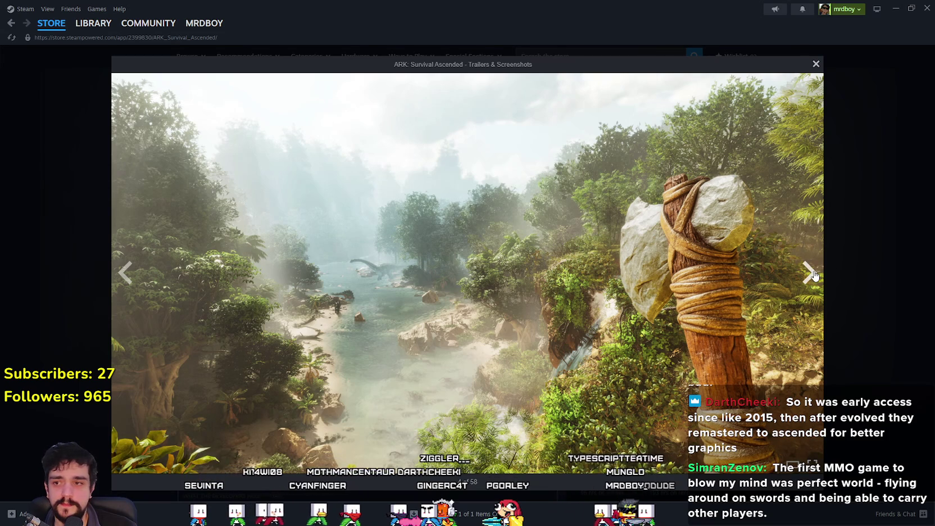
click(809, 275)
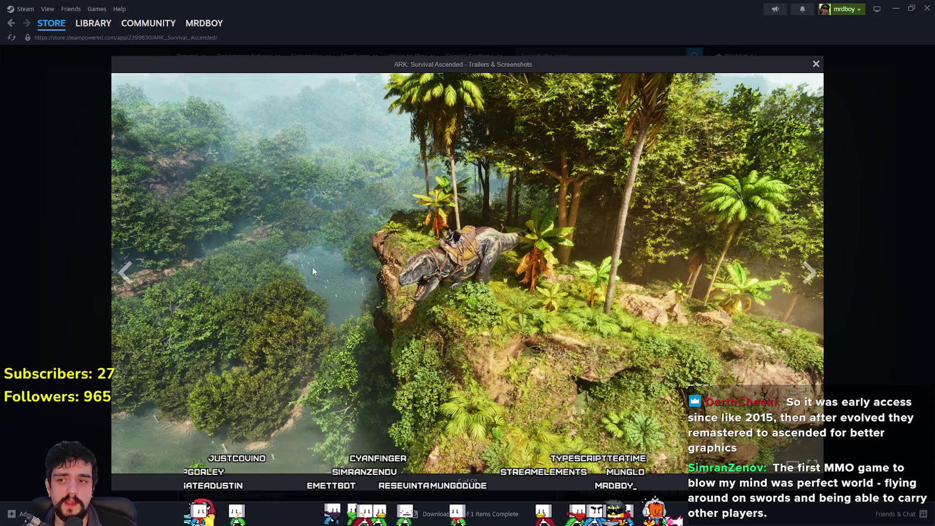
click(807, 274)
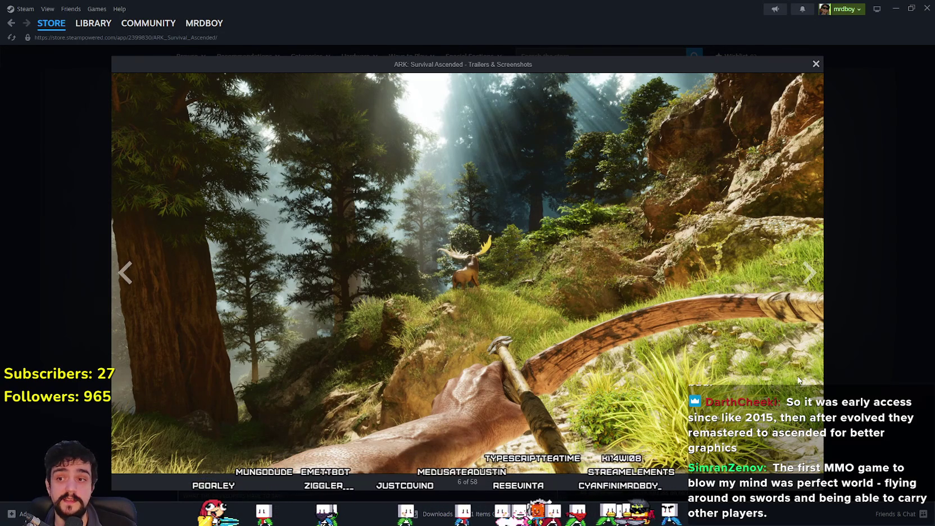
click(803, 282)
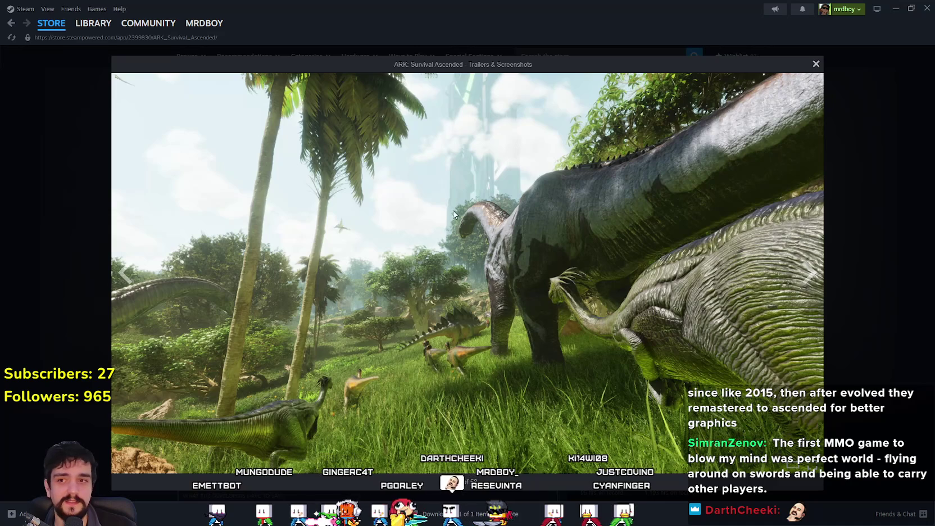
click(804, 281)
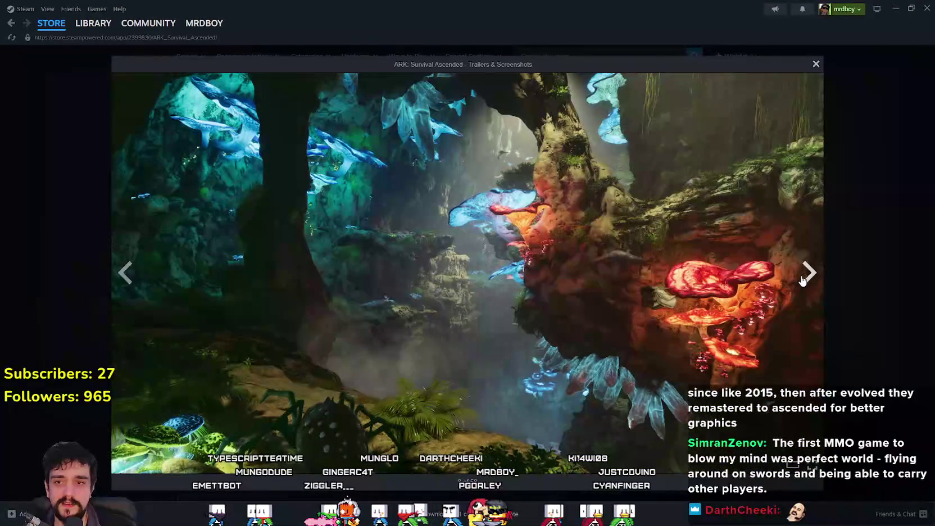
click(804, 281)
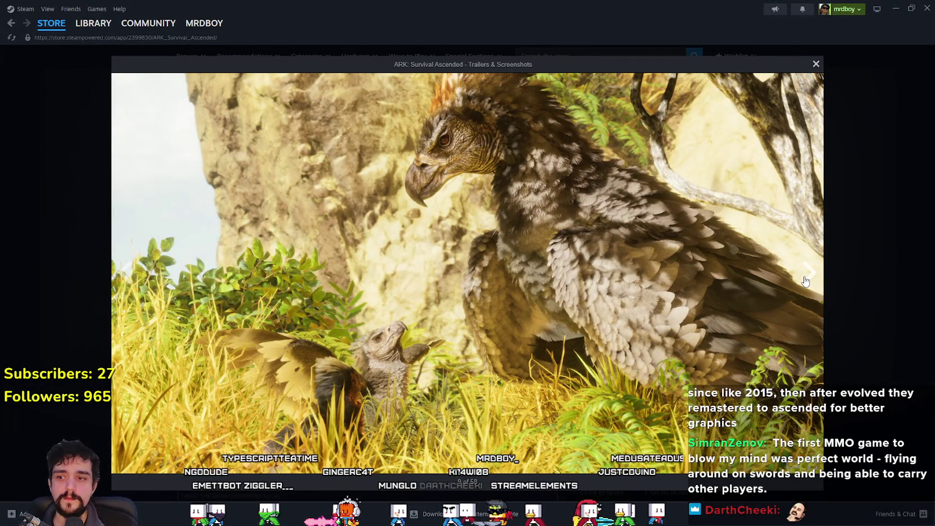
click(804, 283)
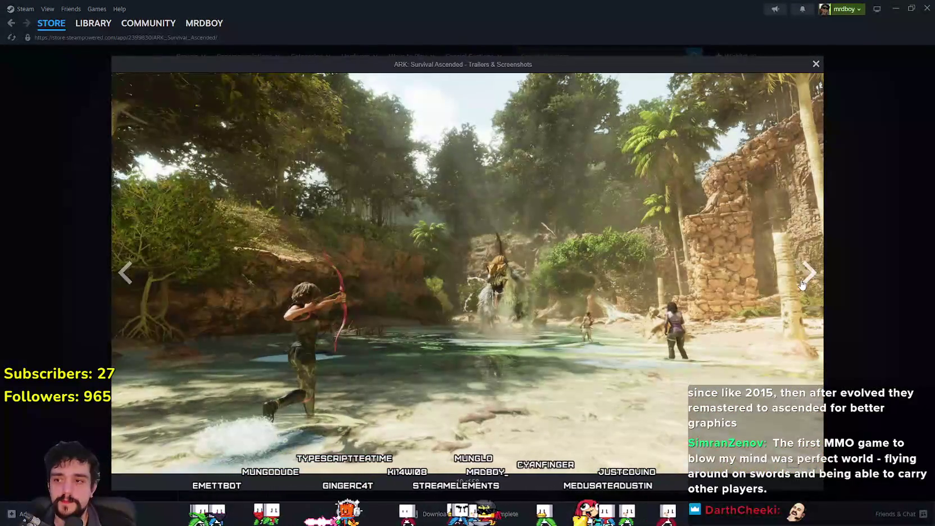
click(807, 275)
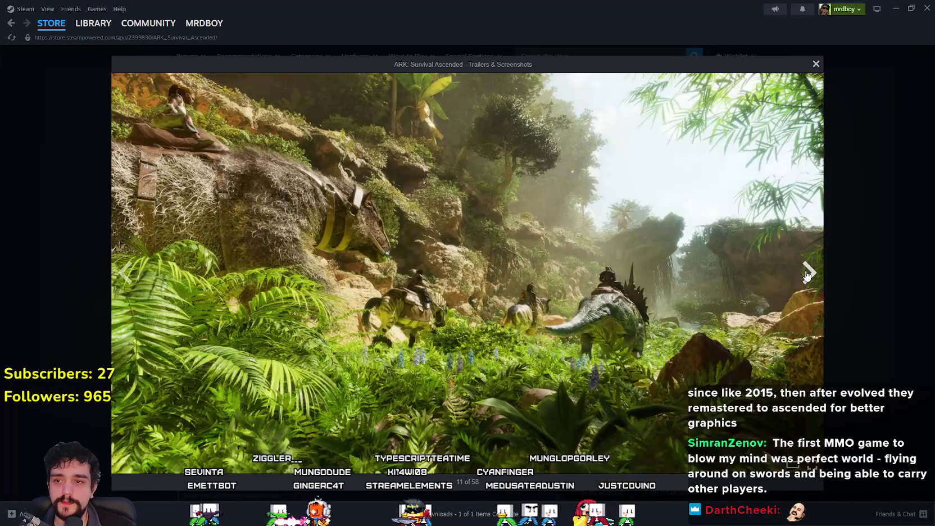
click(806, 276)
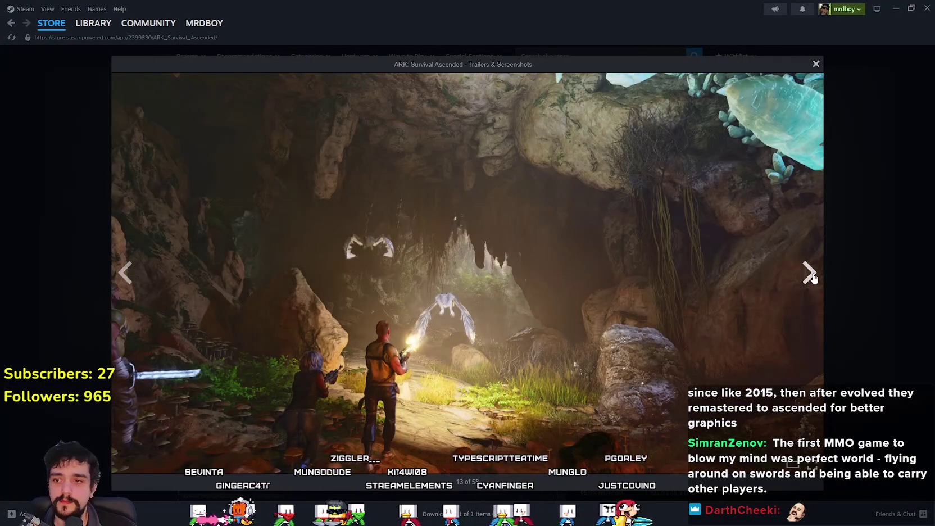
click(809, 275)
click(809, 276)
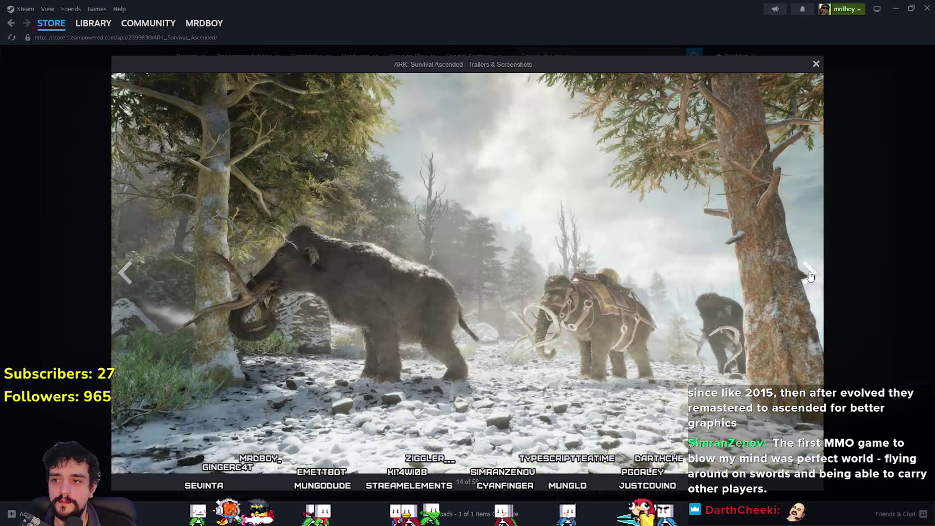
click(809, 276)
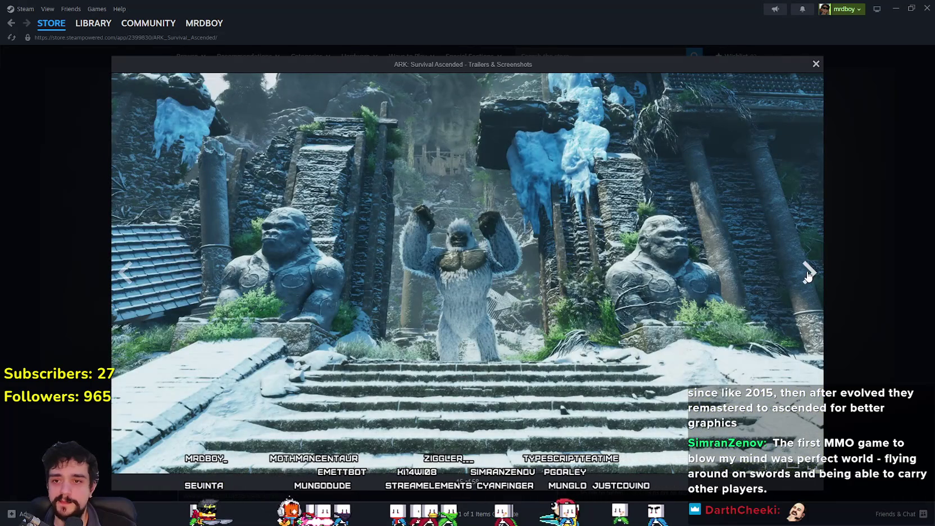
click(809, 275)
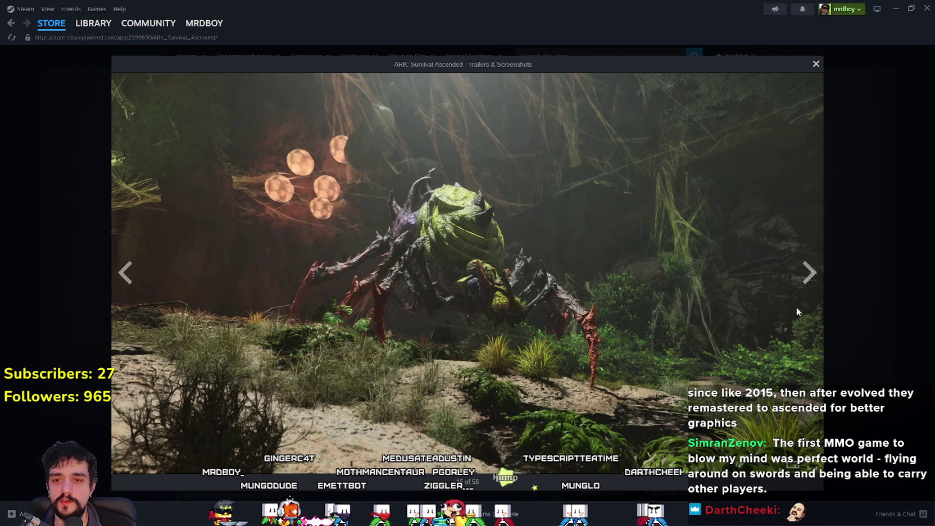
click(815, 280)
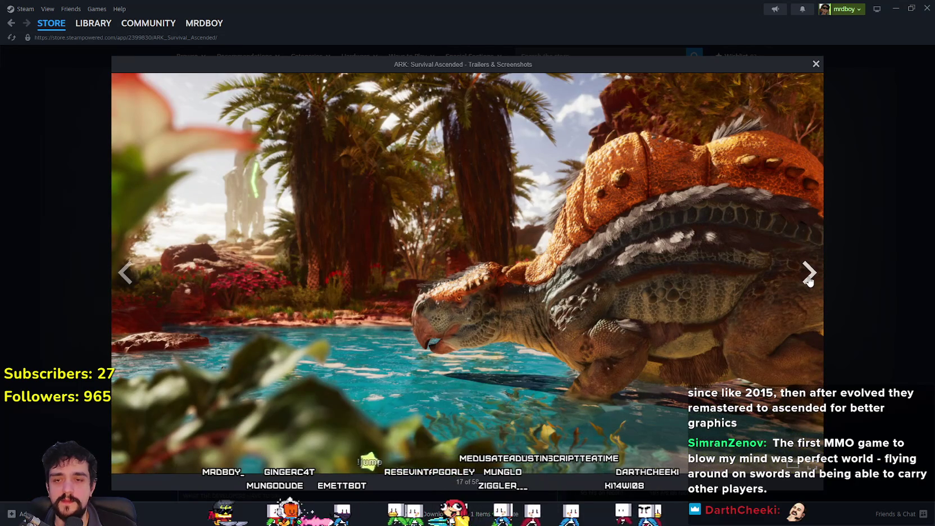
Advance from screenshot 18 of 58 past the dragon over ruins to the spider-crab, then close the viewer
click(807, 275)
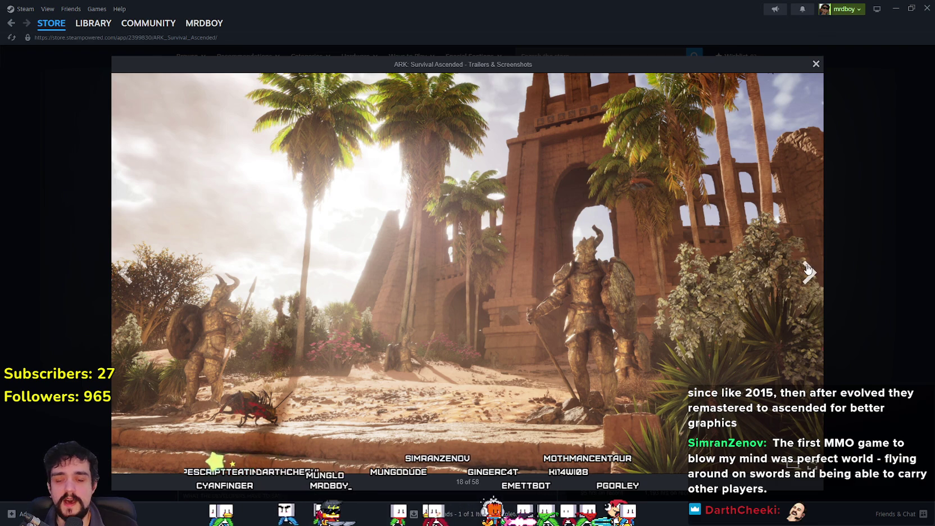
click(807, 270)
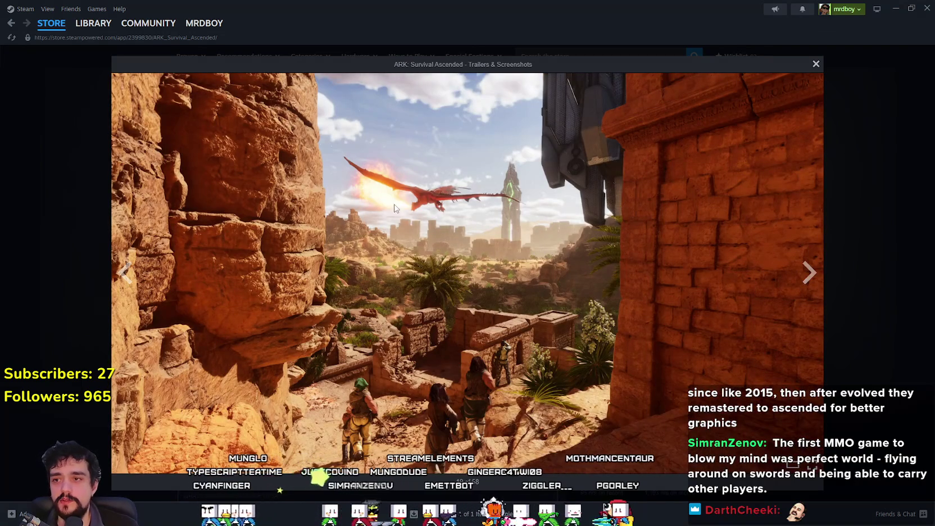
click(815, 271)
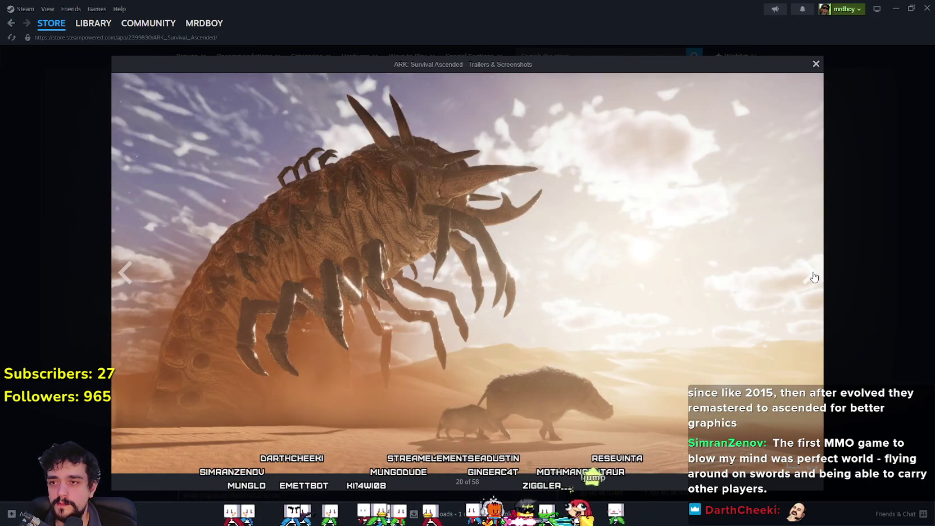
click(814, 277)
click(813, 277)
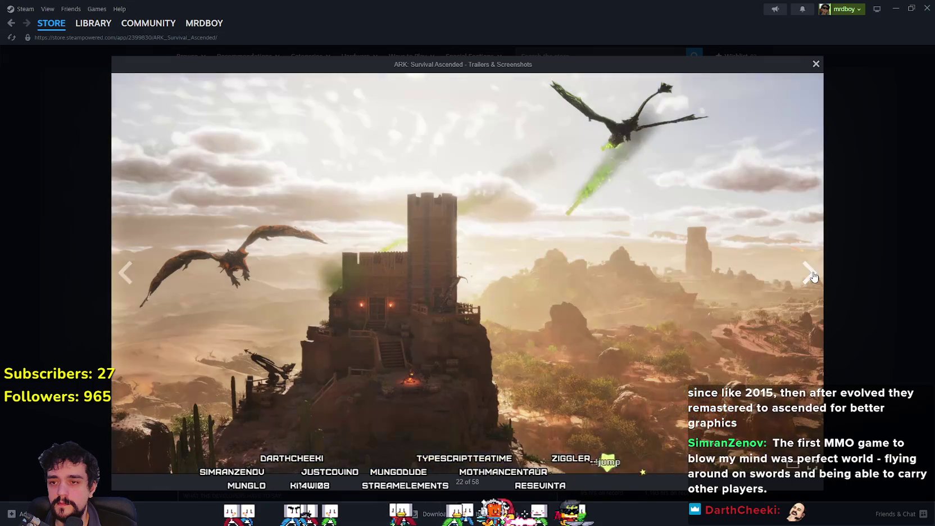
click(810, 279)
click(811, 278)
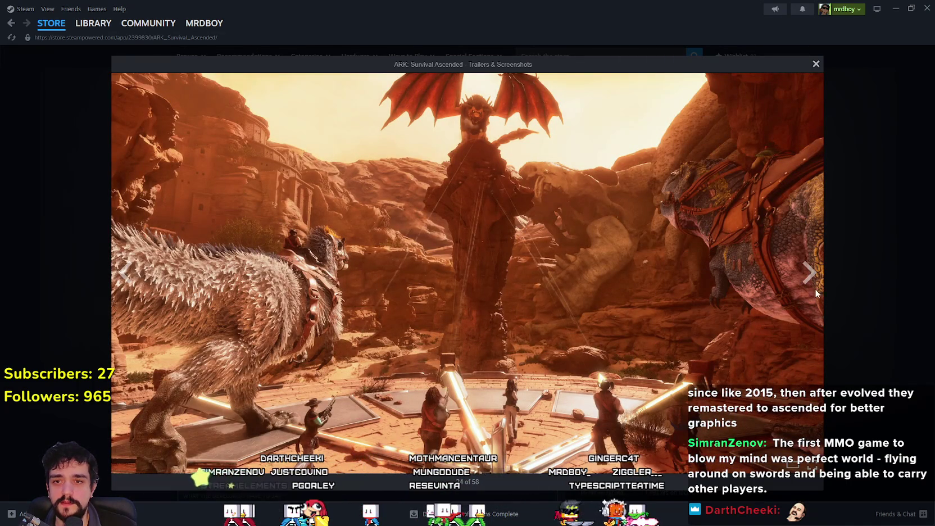
click(809, 275)
click(813, 284)
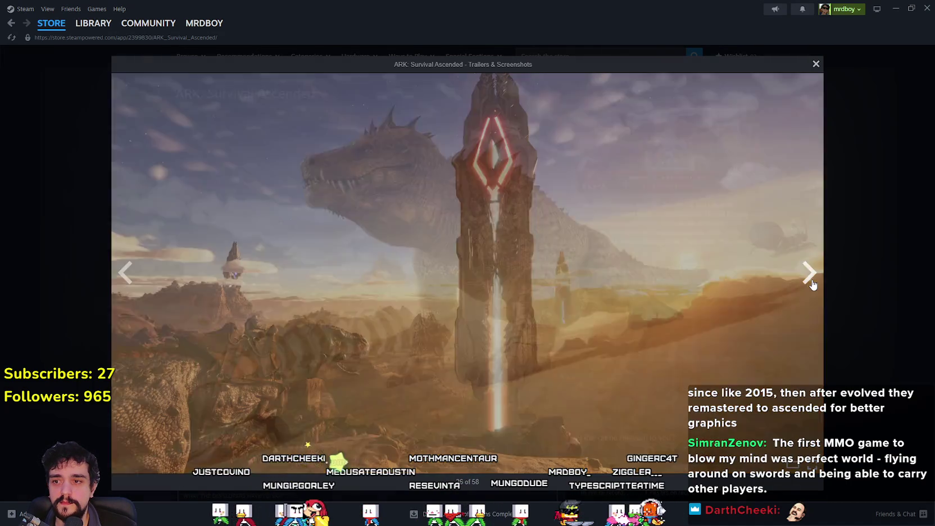
click(812, 284)
click(812, 285)
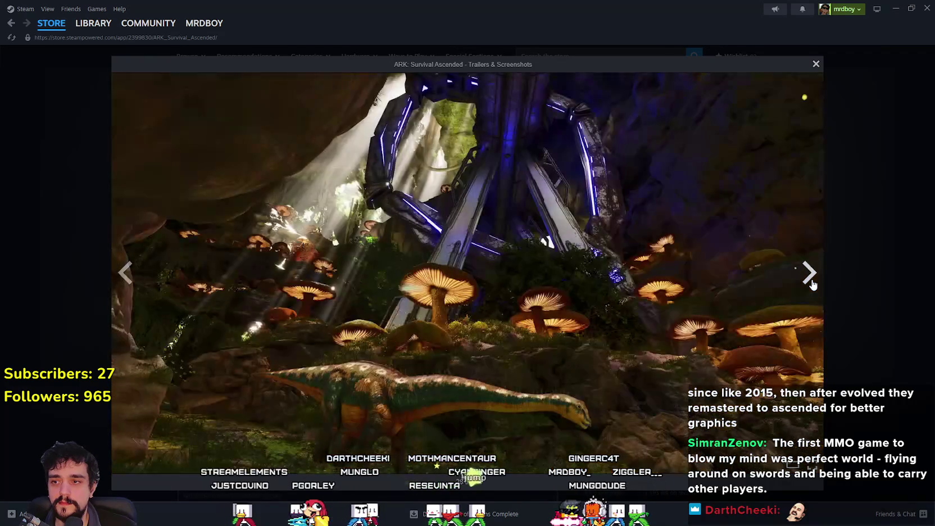
click(812, 285)
click(813, 284)
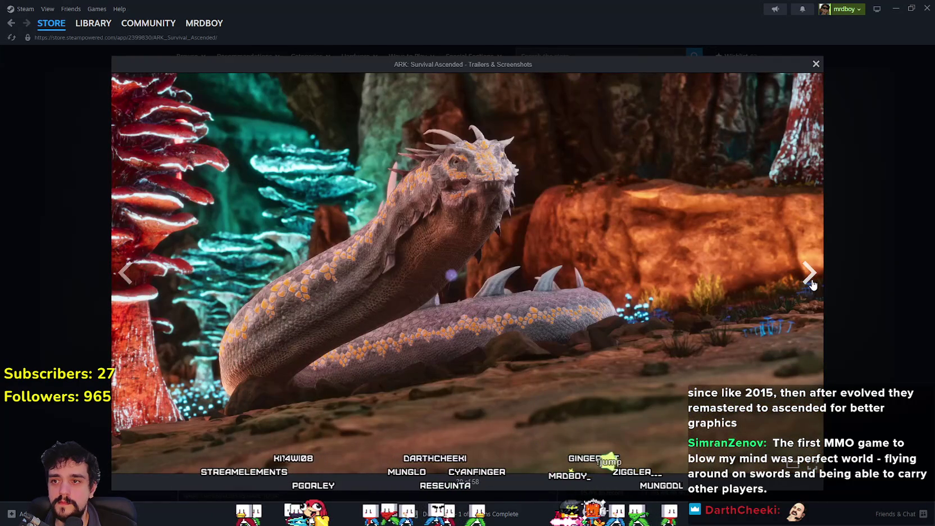
click(812, 284)
click(812, 285)
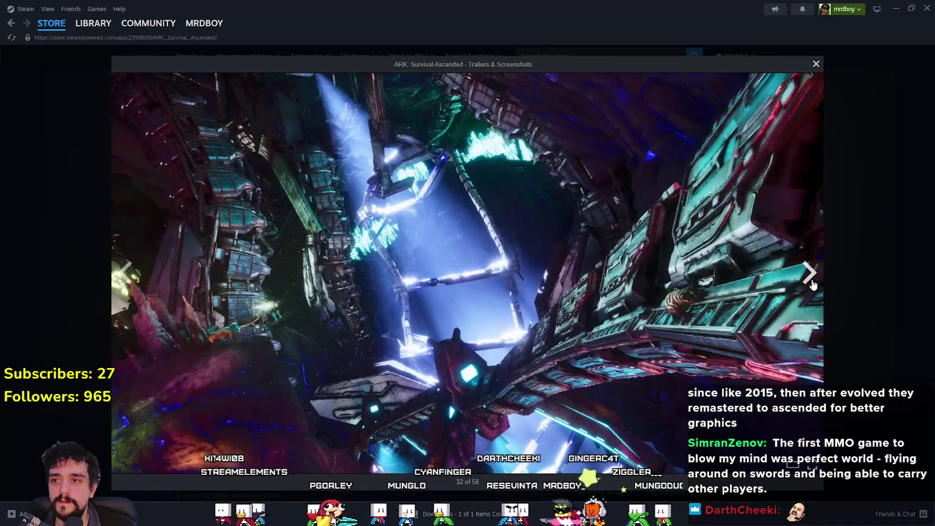
click(812, 285)
click(813, 284)
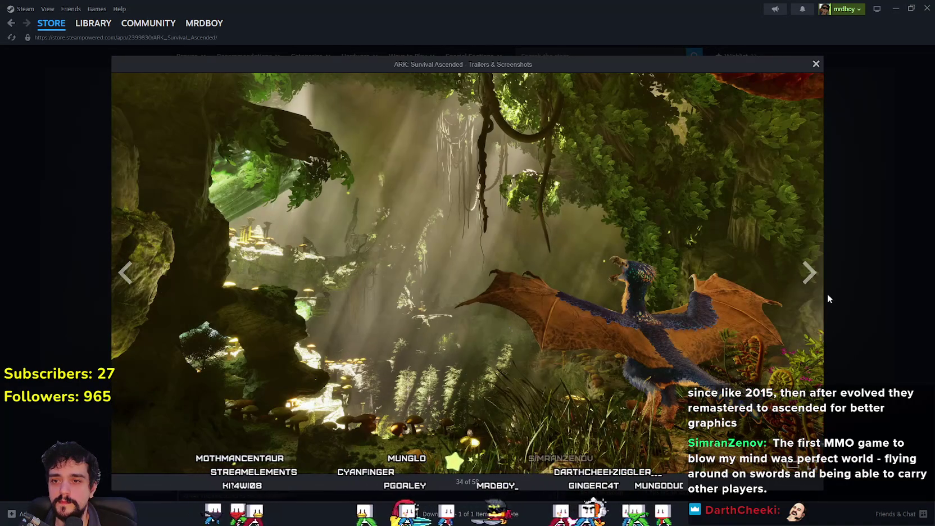
click(812, 284)
click(812, 284)
click(858, 280)
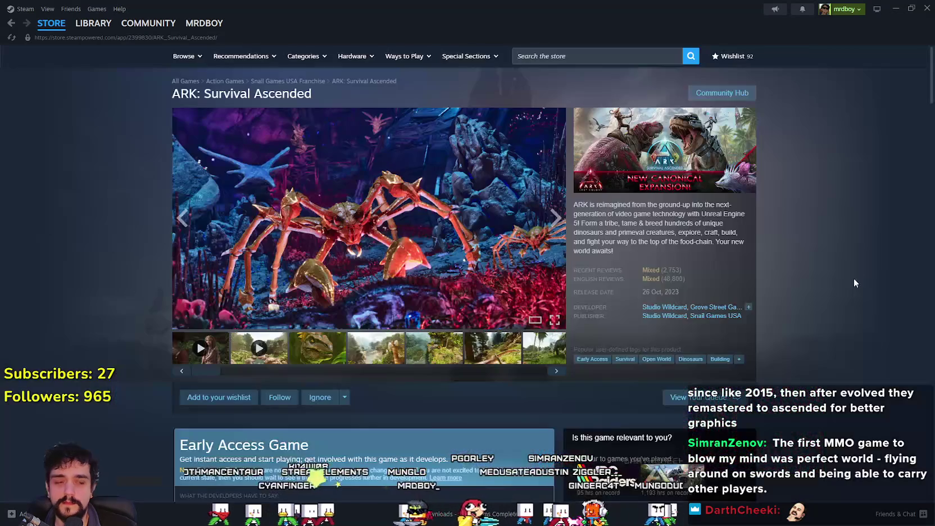
Browse the ARK: Survival Ascended thumbnails from the dinosaur to the wolves screenshot
click(318, 347)
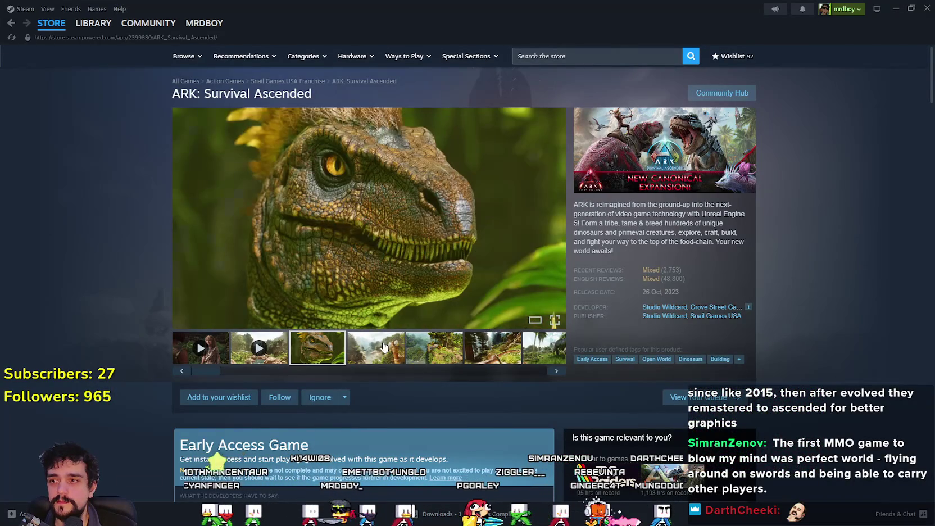
click(384, 347)
click(434, 347)
click(493, 347)
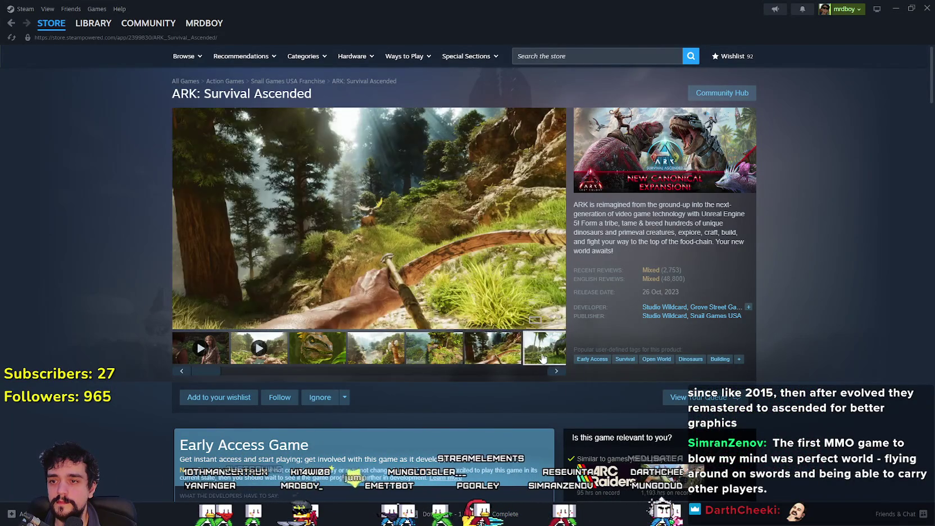
click(543, 358)
click(363, 347)
click(422, 347)
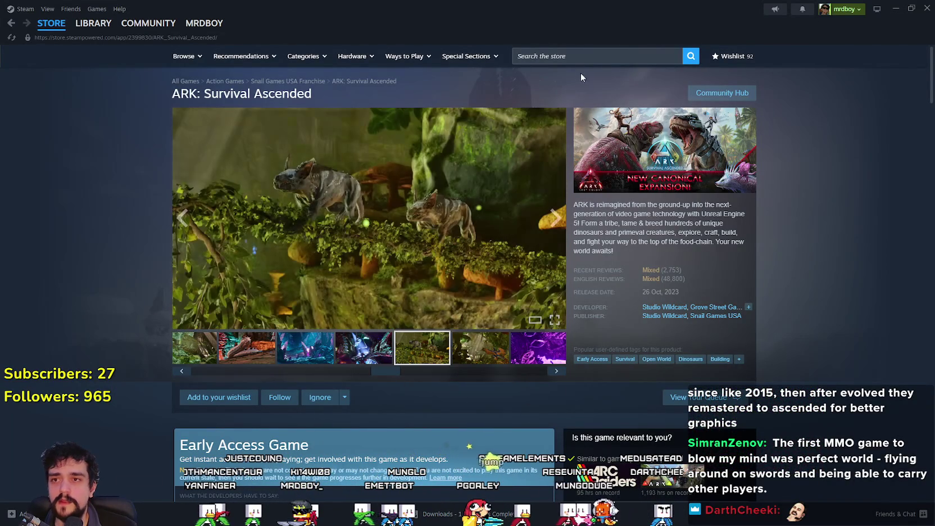
Search the store for 'Dune awak', open Dune: Awakening, and enlarge its sandworm screenshot
click(581, 56)
text(D)
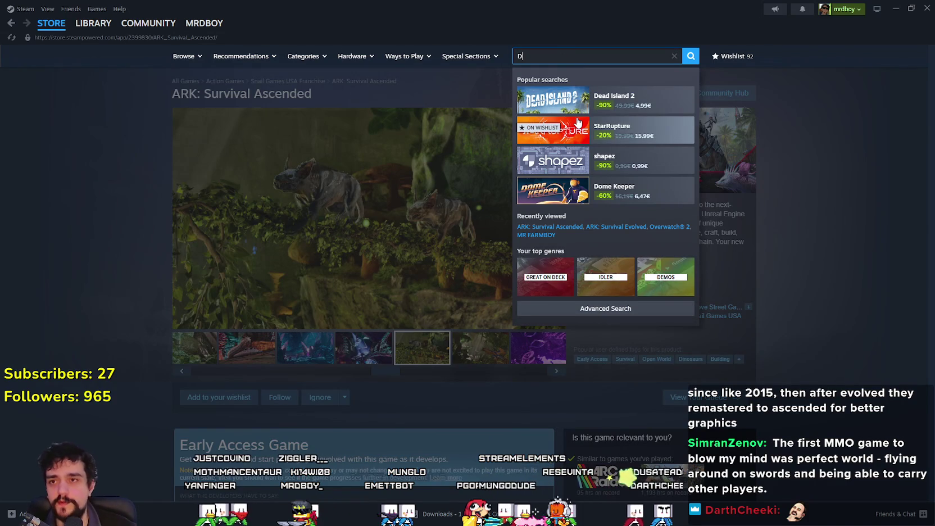
text(une awak)
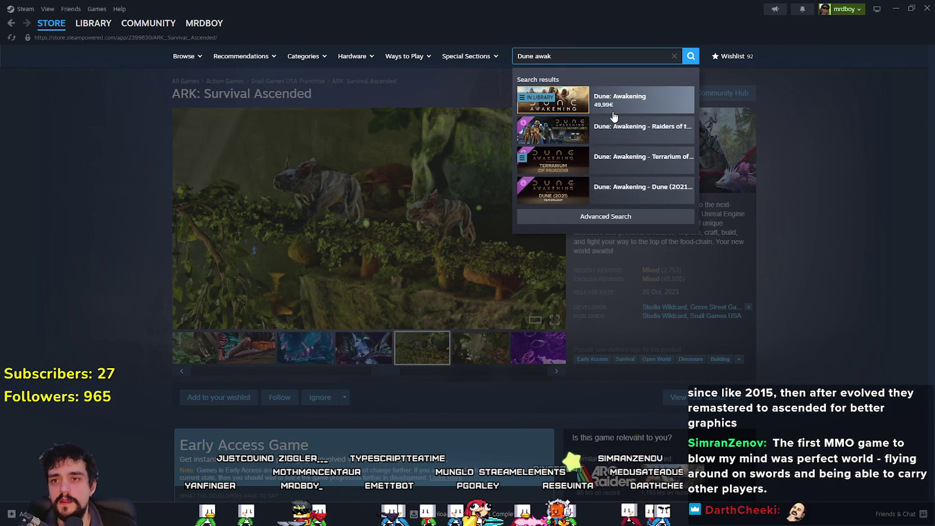
click(613, 117)
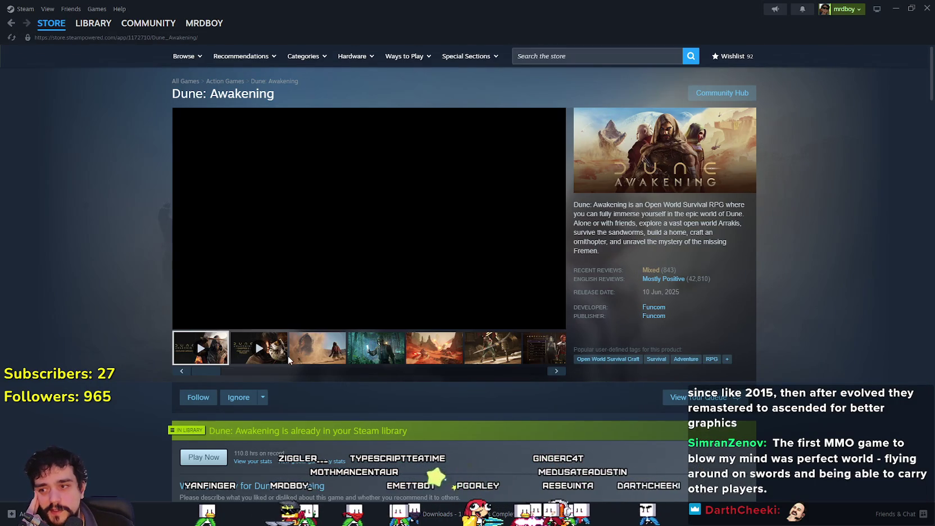
click(296, 349)
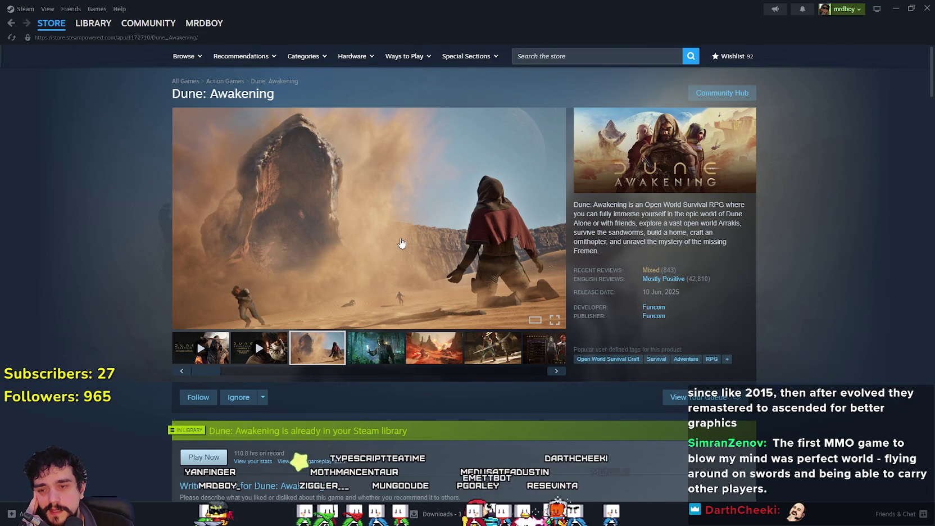
click(395, 255)
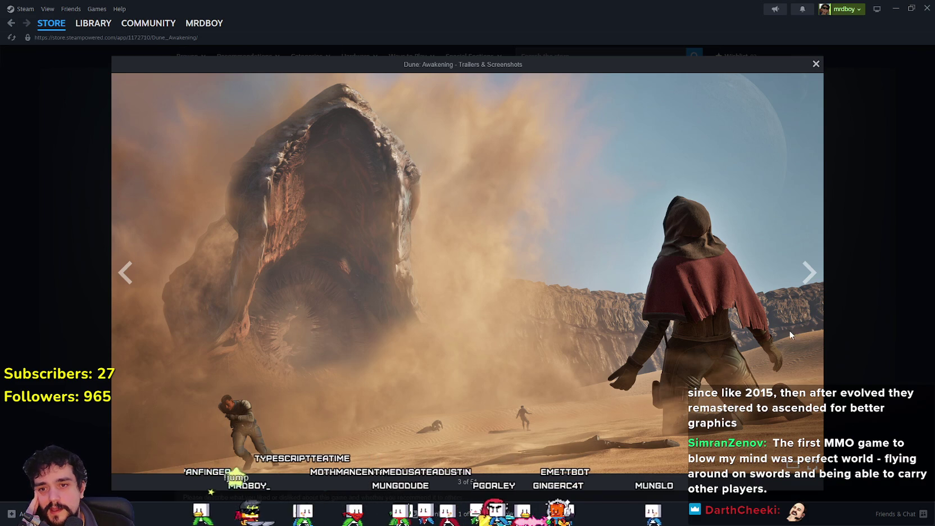
Page through Dune screenshots past desert bikes, swordsman and character creator to image 12 of 51
click(808, 273)
click(809, 273)
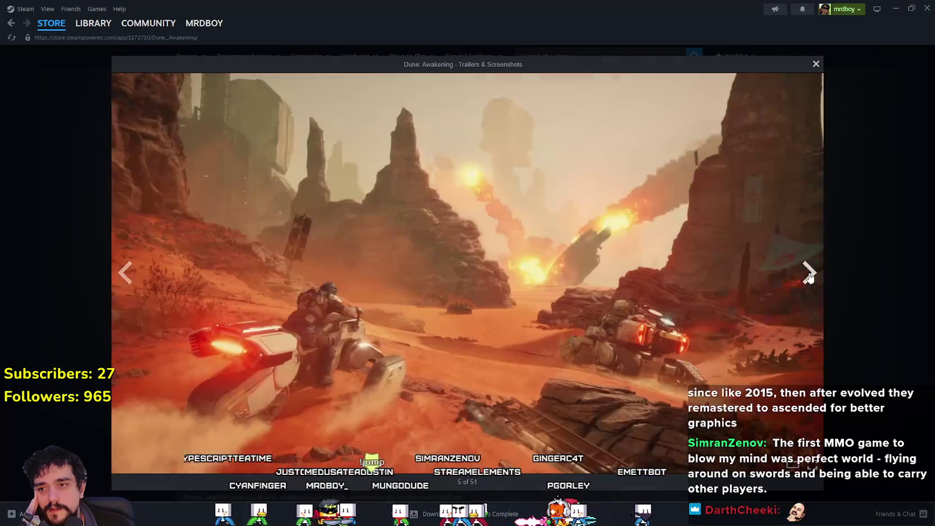
click(809, 274)
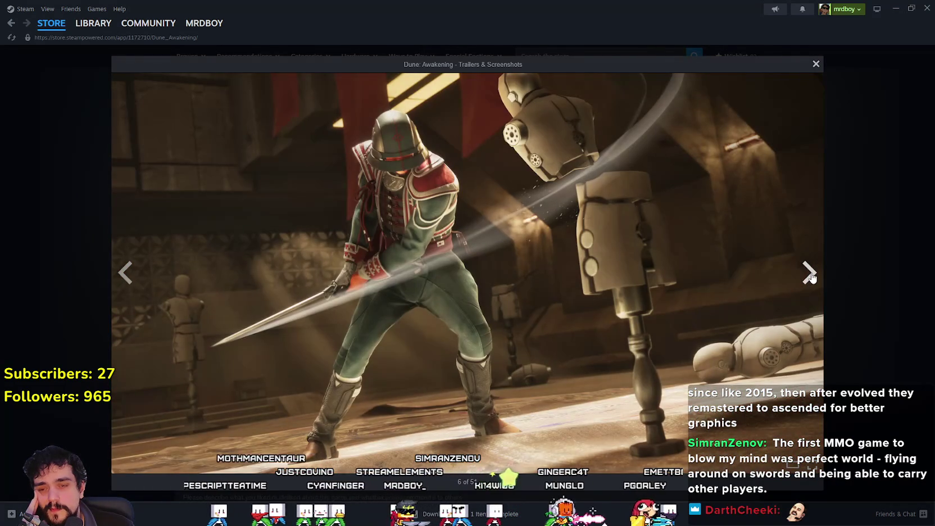
click(809, 274)
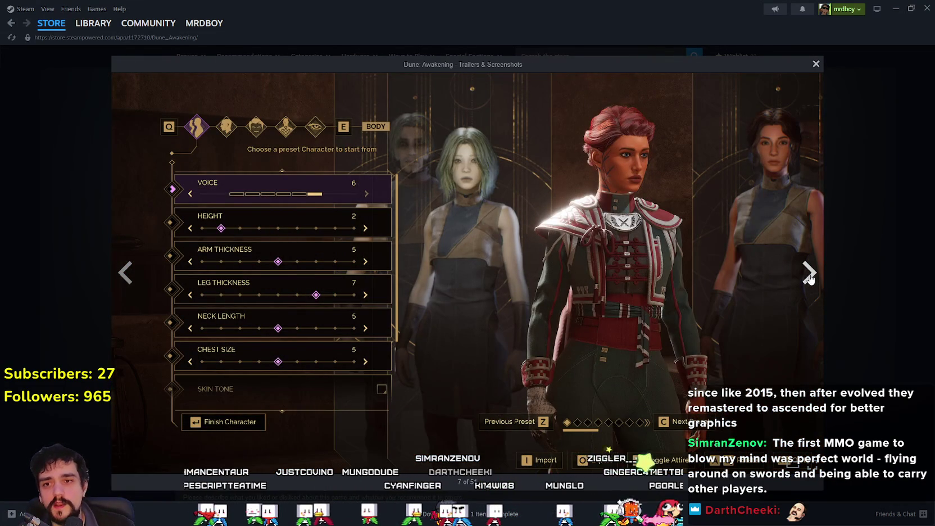
click(810, 278)
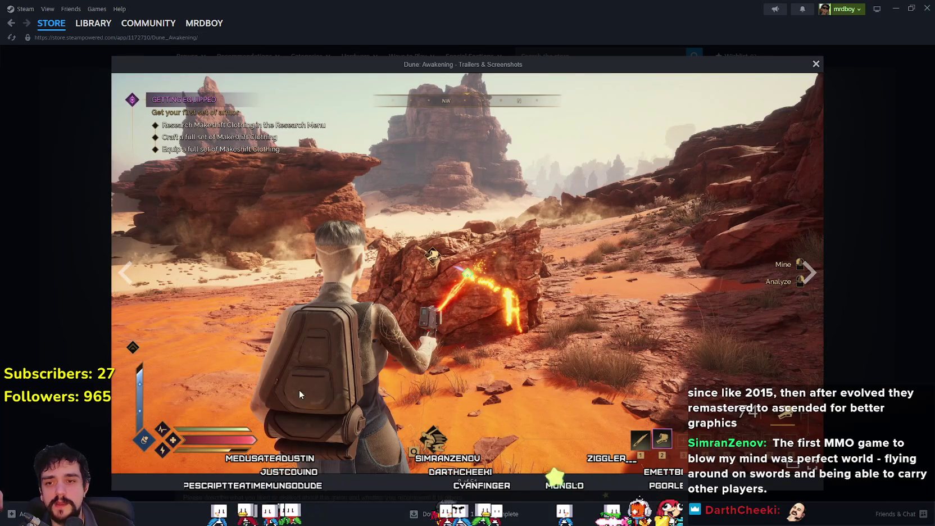
click(810, 280)
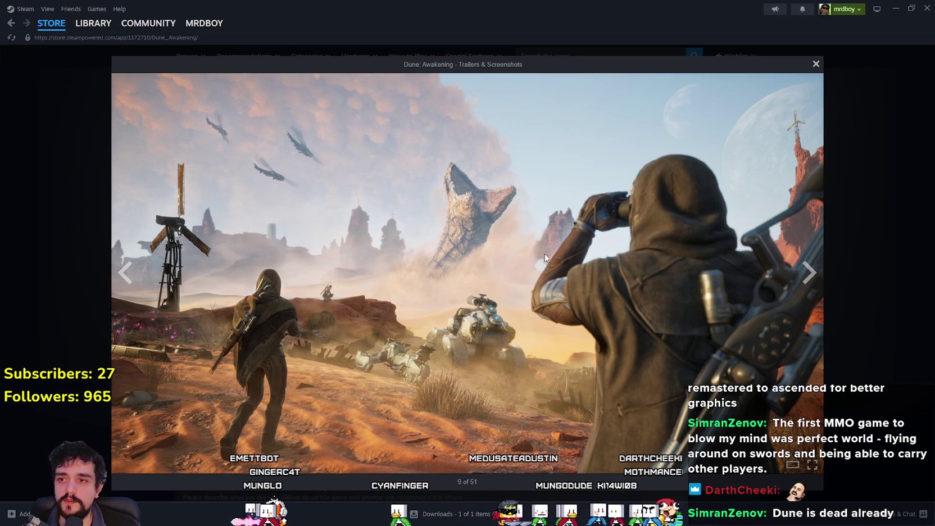
click(806, 274)
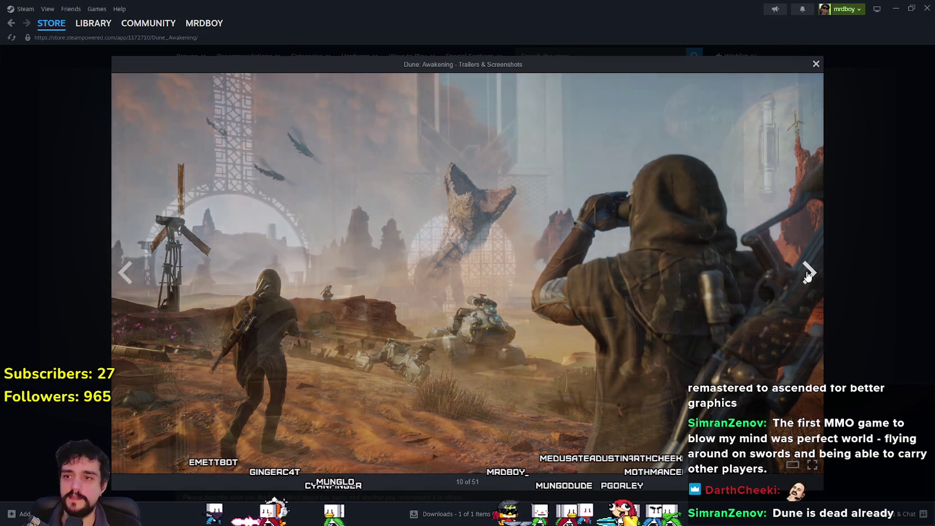
click(806, 274)
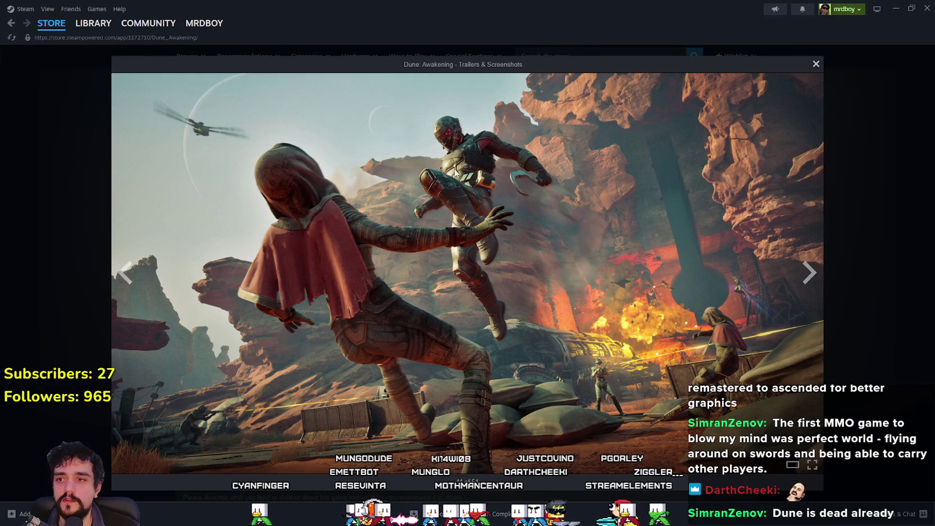
click(804, 273)
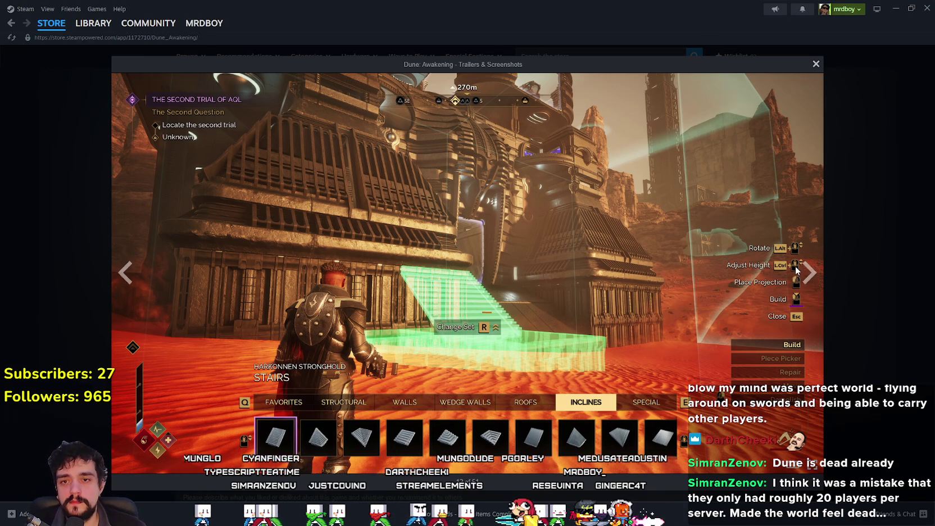
Page through the Dune: Awakening screenshots to number 22, the red Solido Projection hologram
click(807, 272)
click(807, 273)
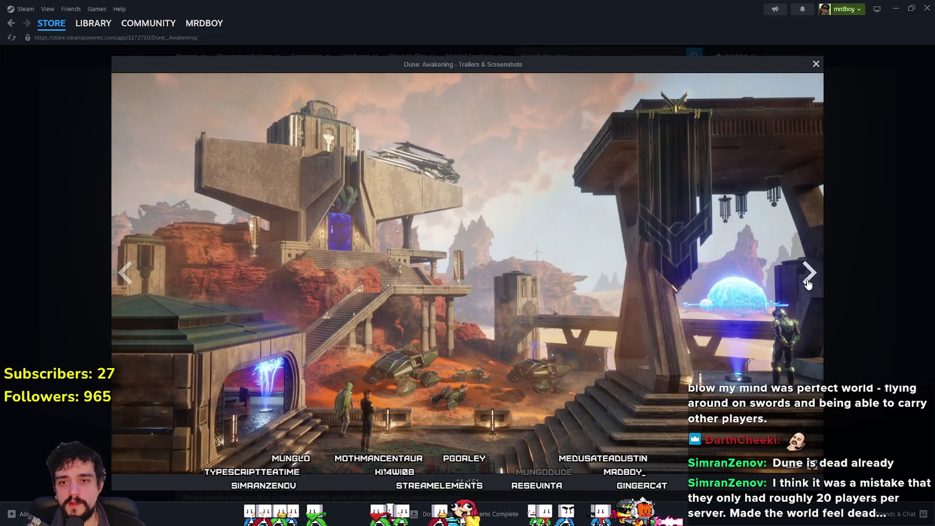
click(809, 282)
click(808, 275)
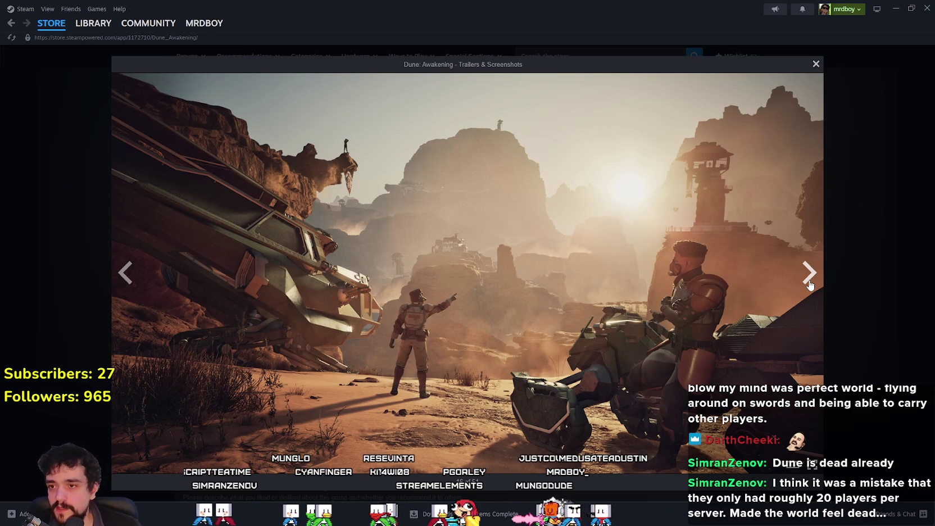
click(808, 278)
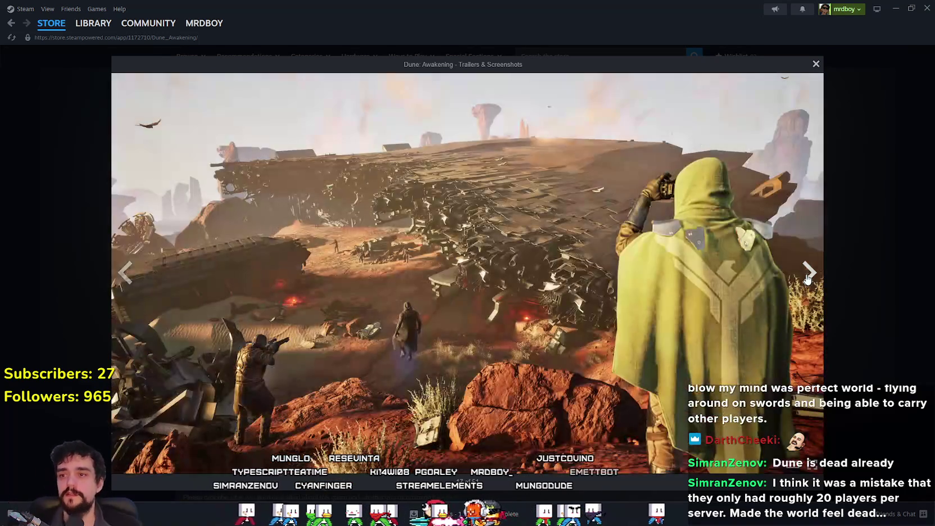
click(807, 278)
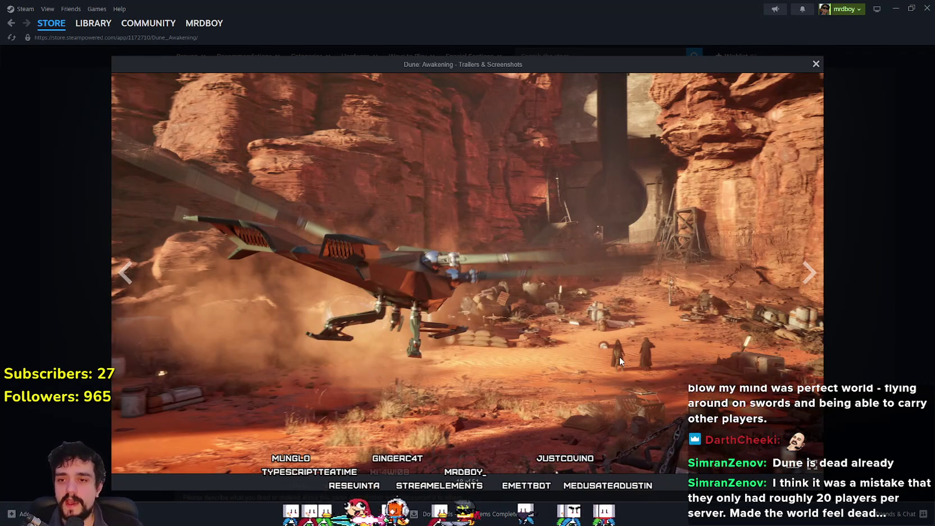
click(809, 272)
click(809, 271)
click(809, 271)
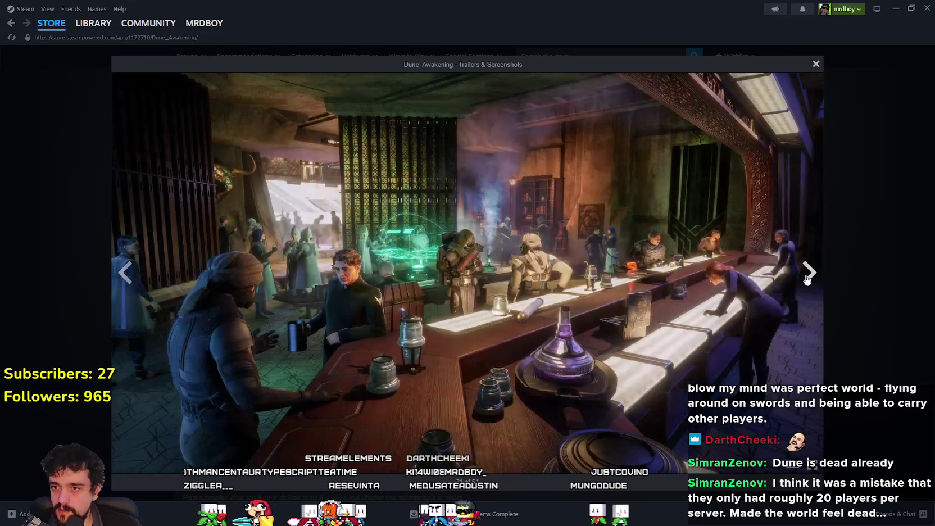
click(806, 278)
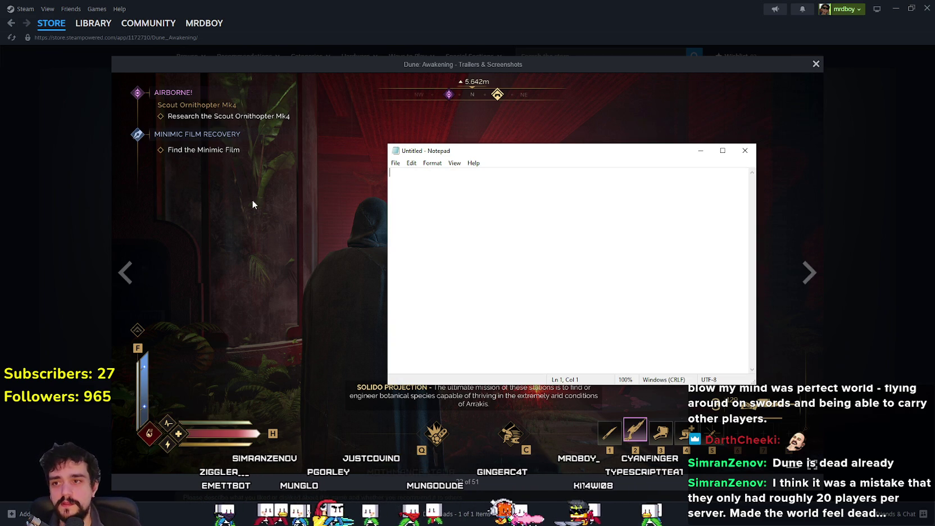
Close Notepad, draw a large square in Paint with a '25km x 25km' label inside, then pick green
click(745, 150)
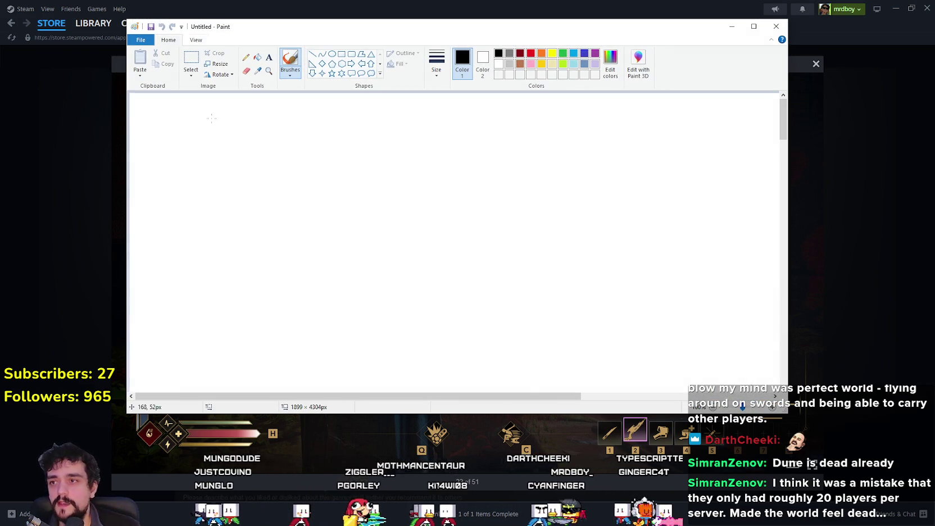
drag(320, 141, 581, 372)
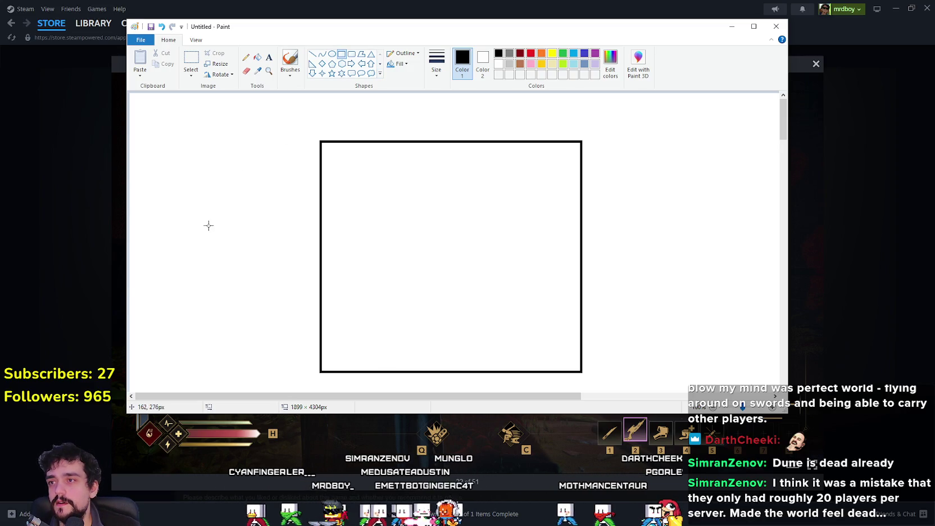
click(269, 57)
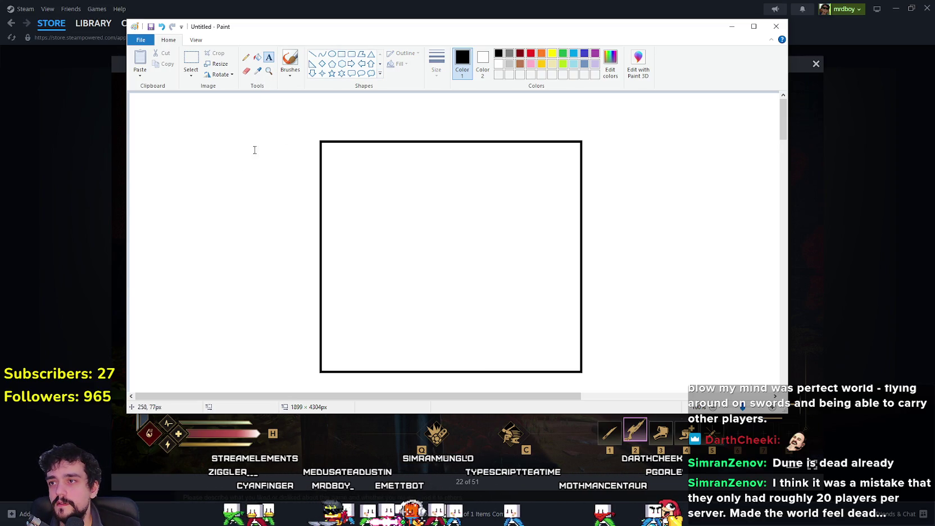
click(225, 144)
text(25)
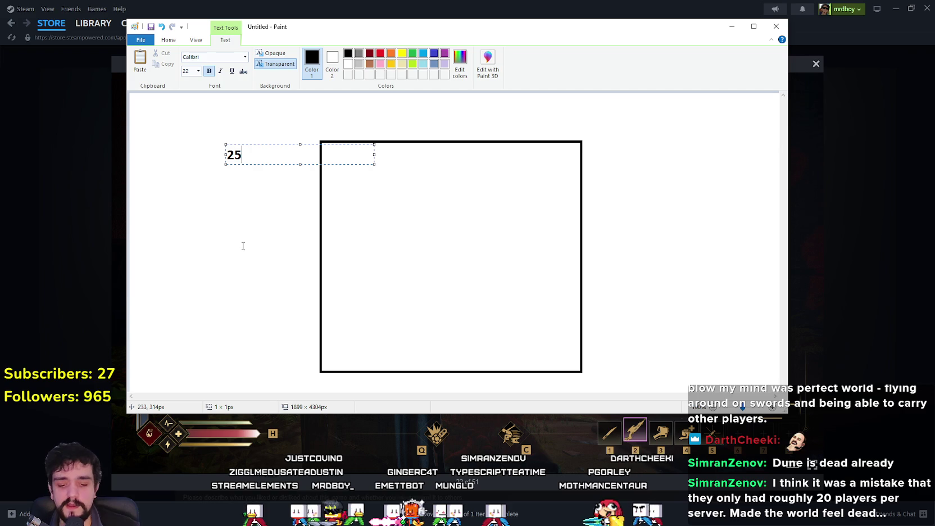
text(km x 25km)
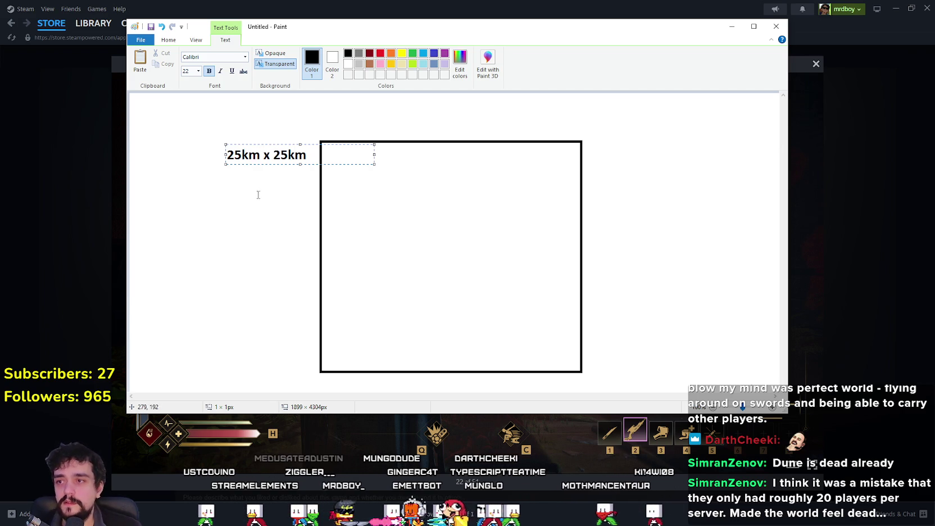
mouse_move(282, 164)
mouse_down()
mouse_move(479, 210)
mouse_move(461, 206)
mouse_up()
click(450, 288)
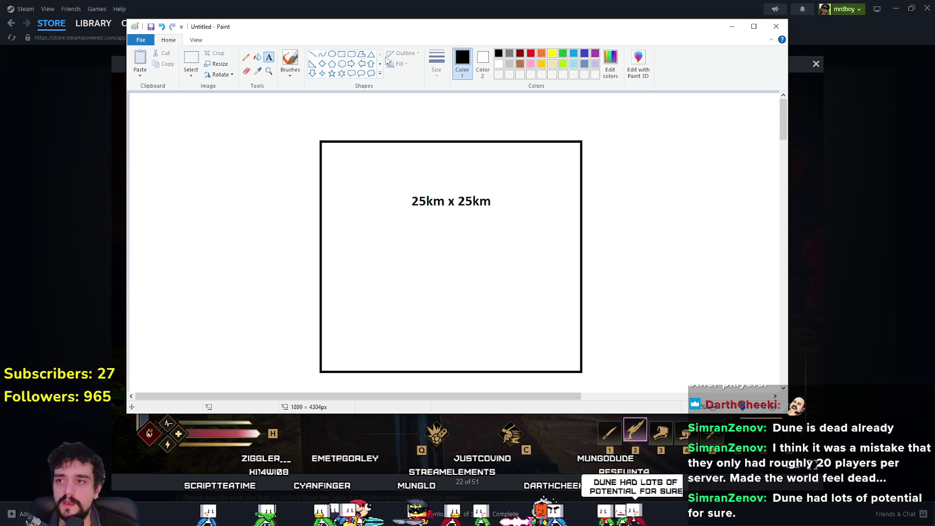
click(562, 52)
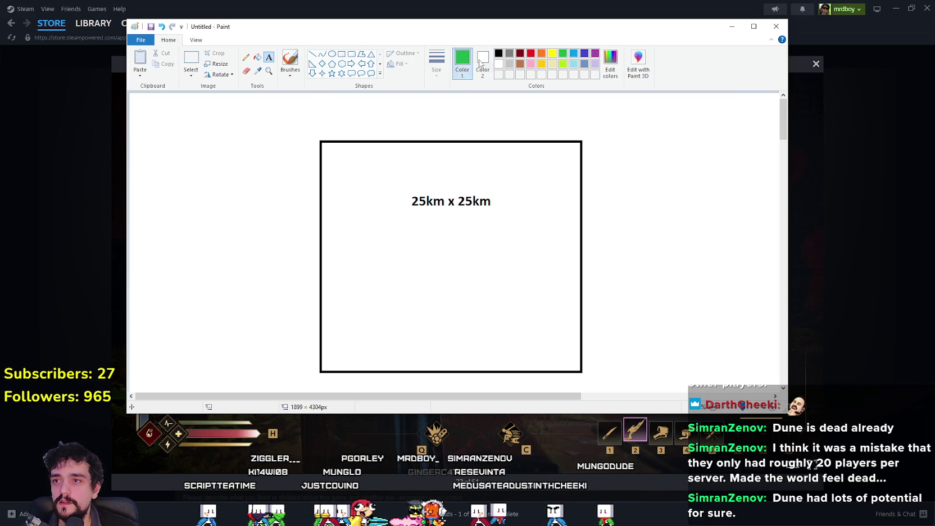
Draw five small green ovals at scattered spots inside the square as map markers
click(332, 54)
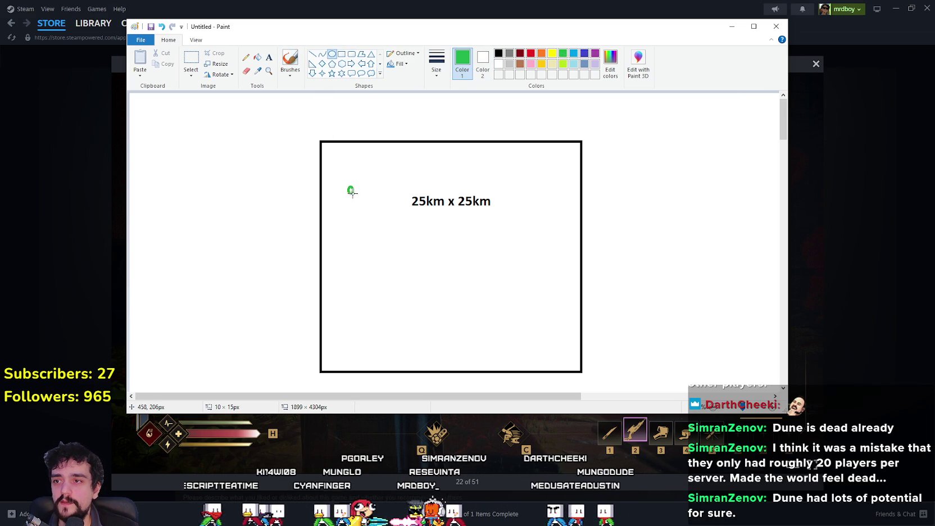
drag(376, 257, 379, 264)
drag(356, 309, 366, 322)
click(412, 331)
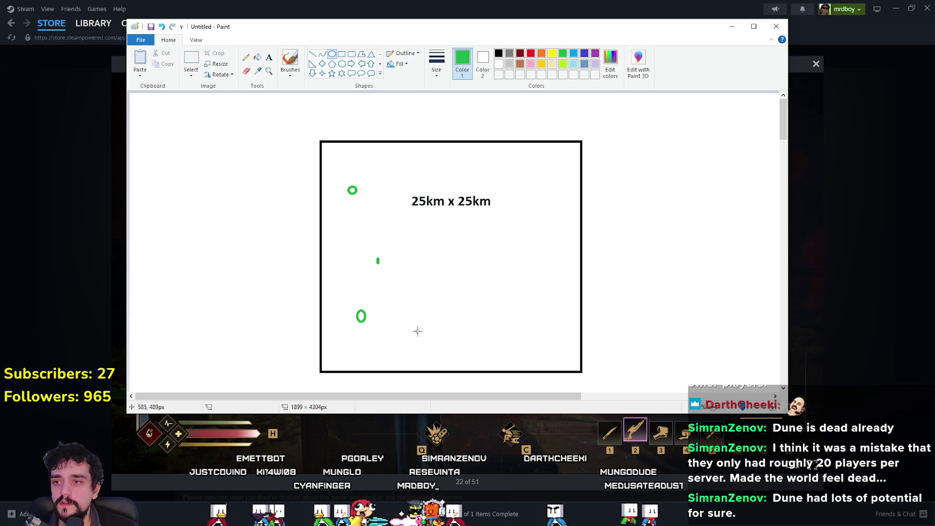
drag(546, 304, 534, 320)
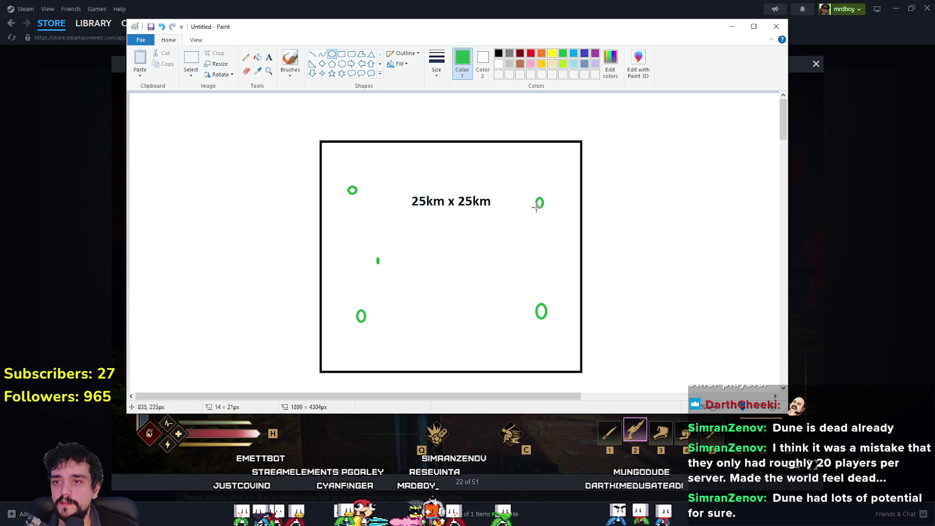
drag(444, 266, 450, 258)
drag(453, 170, 450, 175)
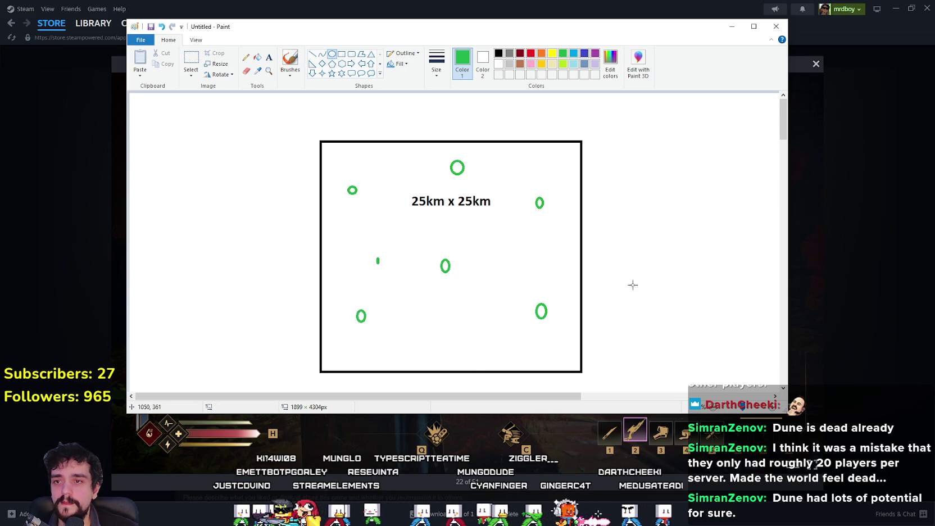
click(487, 366)
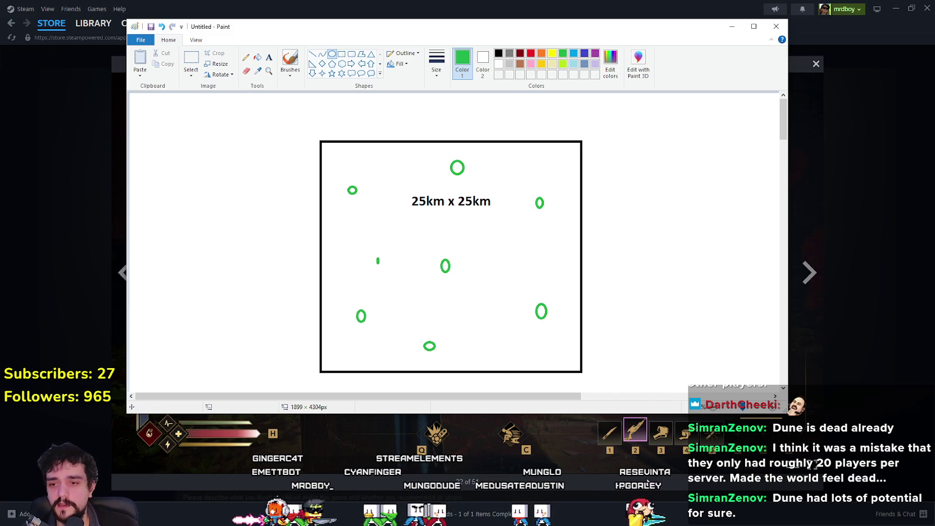
Return to Steam and step back nine screenshots in the Dune: Awakening viewer
key(alt+Tab)
click(125, 270)
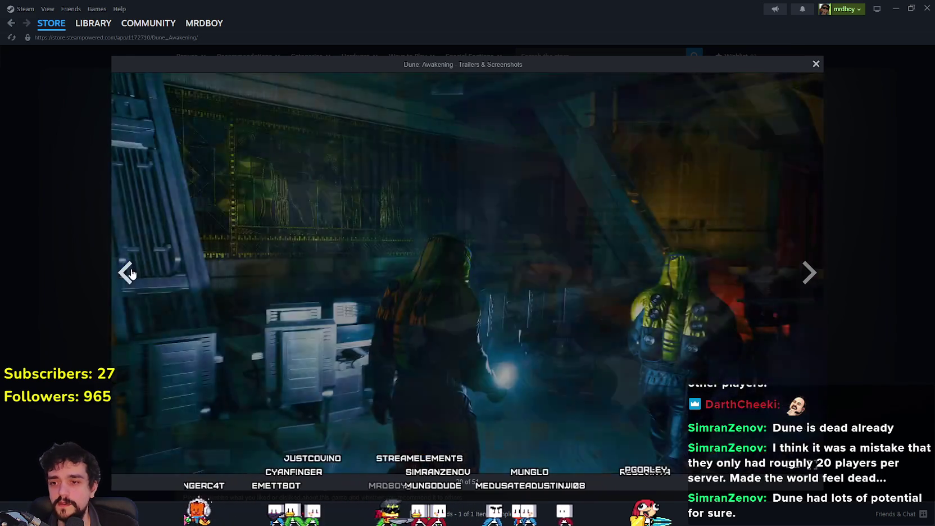
click(128, 273)
click(129, 274)
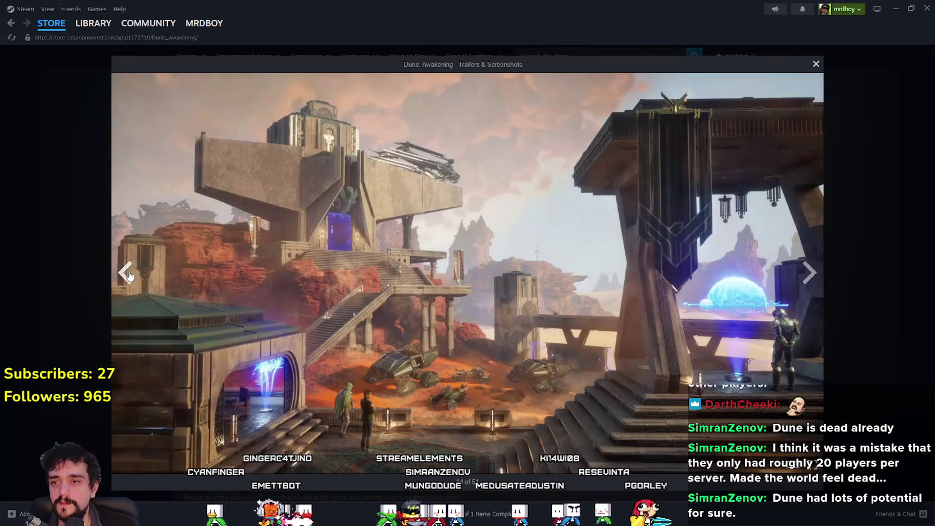
click(128, 274)
click(129, 274)
click(129, 273)
click(129, 273)
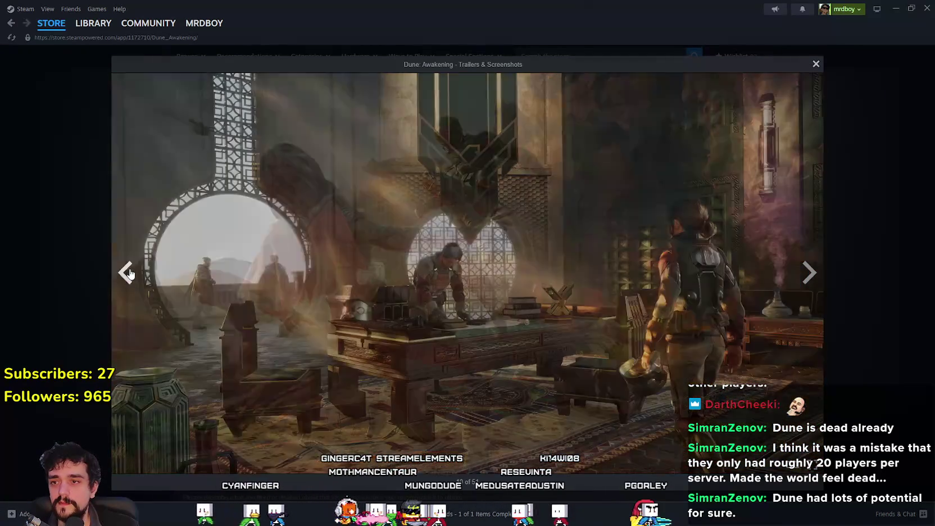
click(129, 274)
click(130, 273)
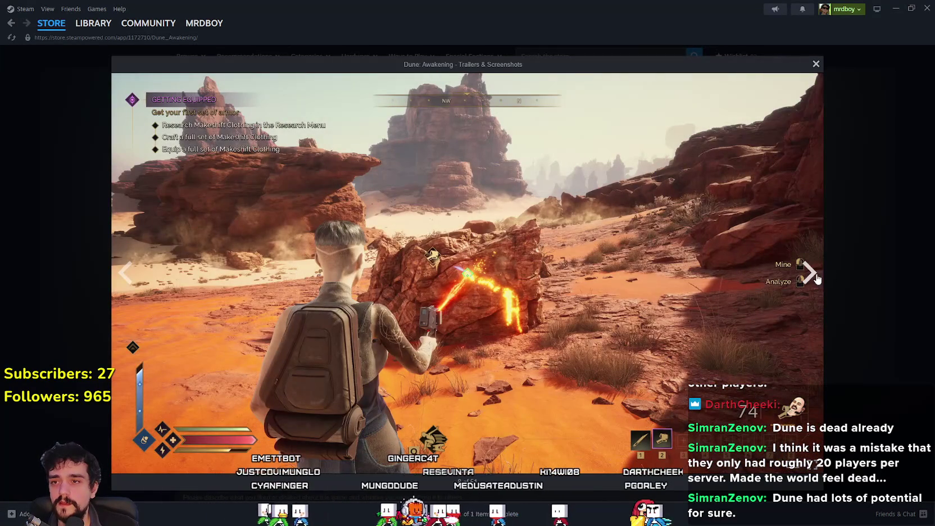
Flip between neighbouring screenshots, then close the viewer to return to the store page
click(809, 272)
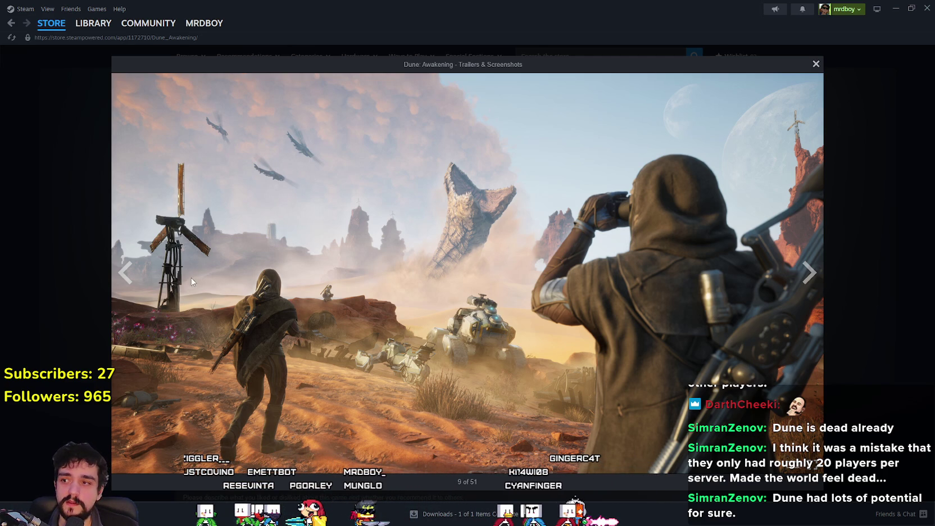
click(125, 274)
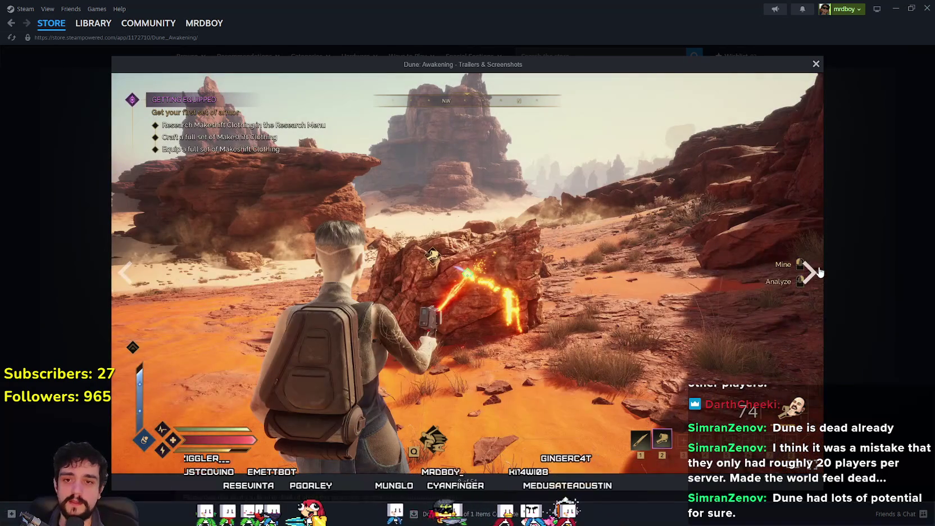
click(809, 273)
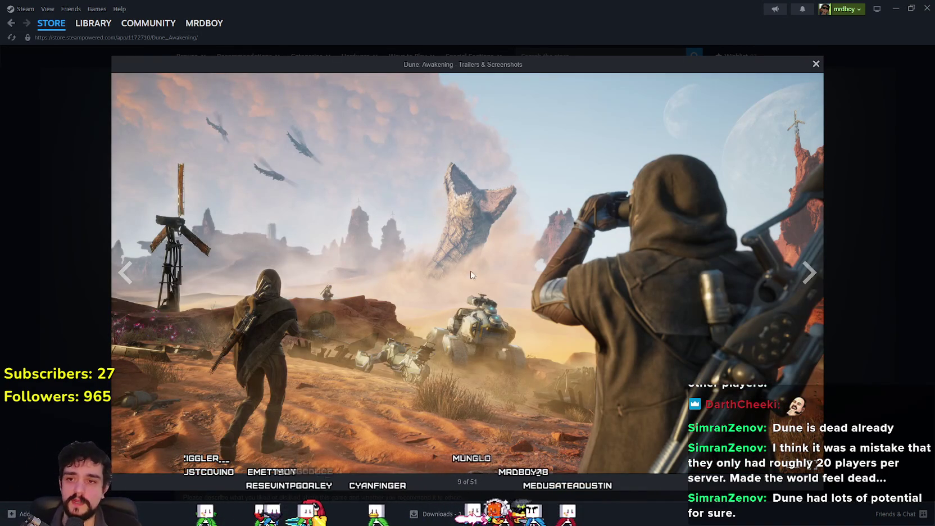
click(807, 272)
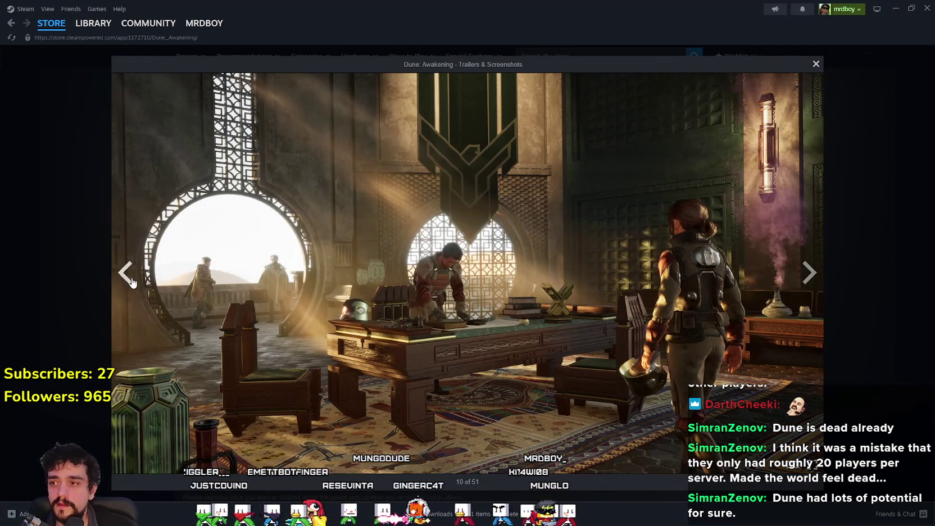
click(129, 284)
click(129, 283)
click(853, 294)
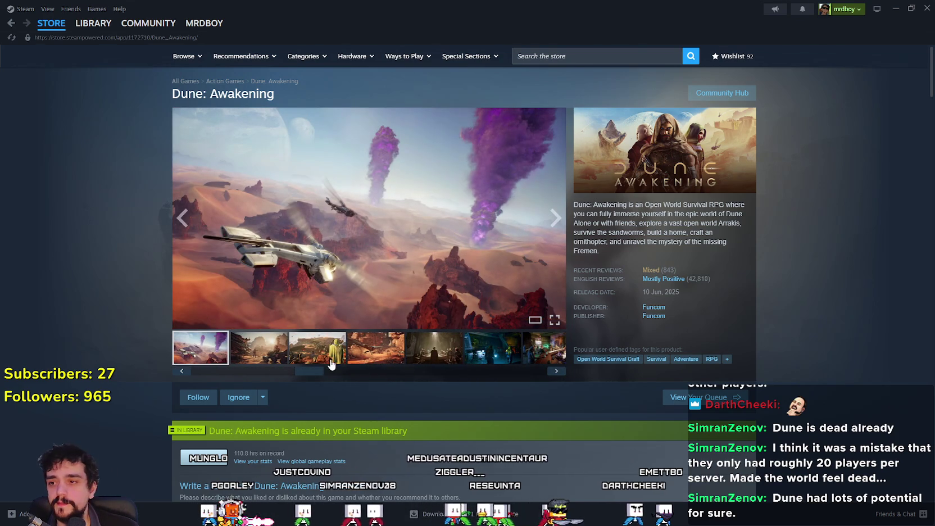
Show the third gallery screenshot, then read and close the Public Test Client patch notes
click(318, 347)
scroll(393, 377, down, 15)
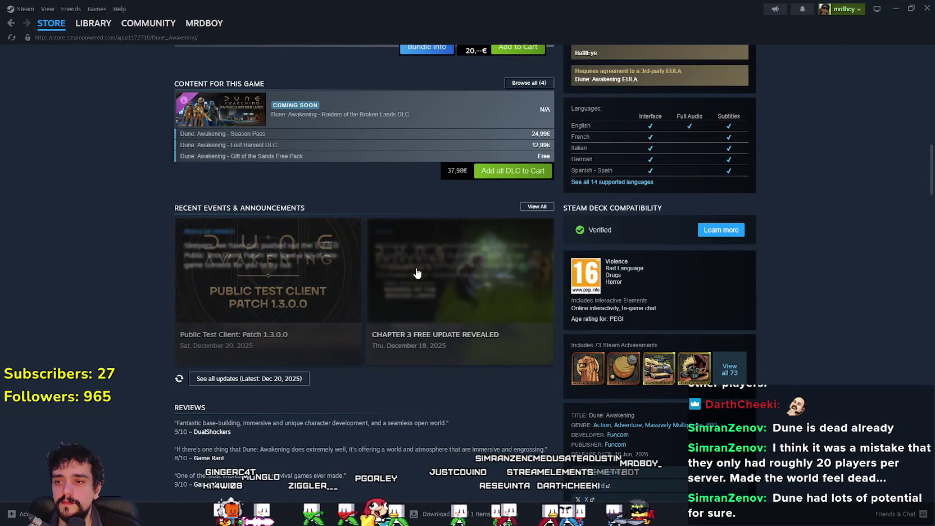
click(302, 276)
scroll(447, 349, down, 3)
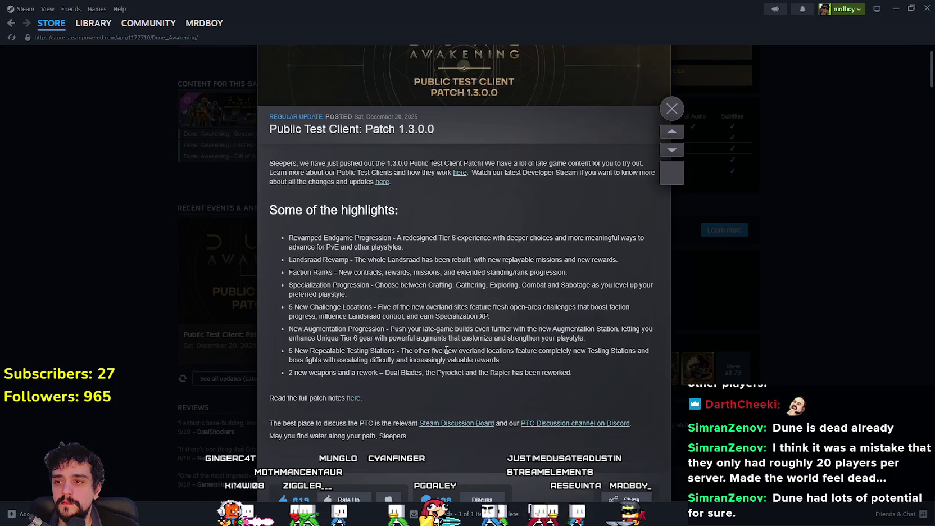
scroll(446, 349, down, 2)
click(777, 330)
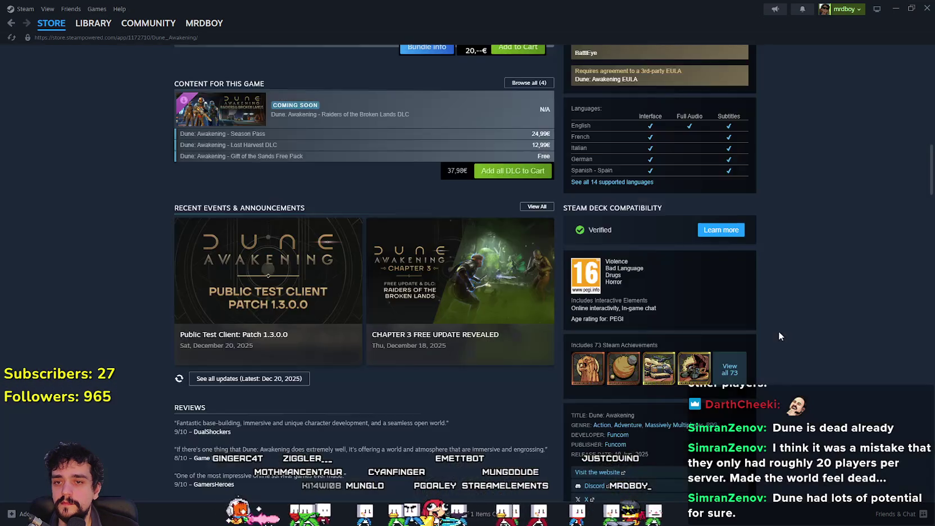
scroll(772, 330, up, 4)
scroll(768, 328, up, 10)
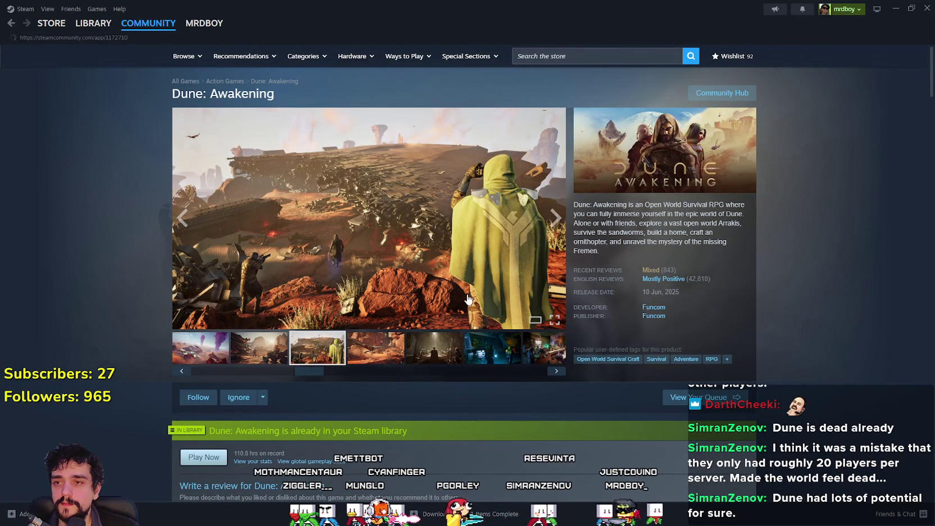
Browse the Dune: Awakening Community Hub posts and videos, then minimize Steam
click(719, 91)
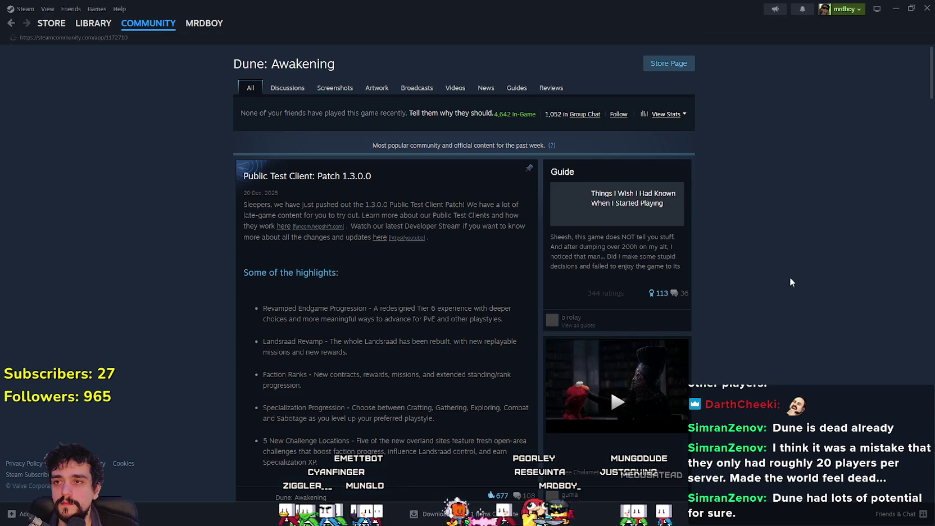
double_click(499, 112)
scroll(330, 379, down, 2)
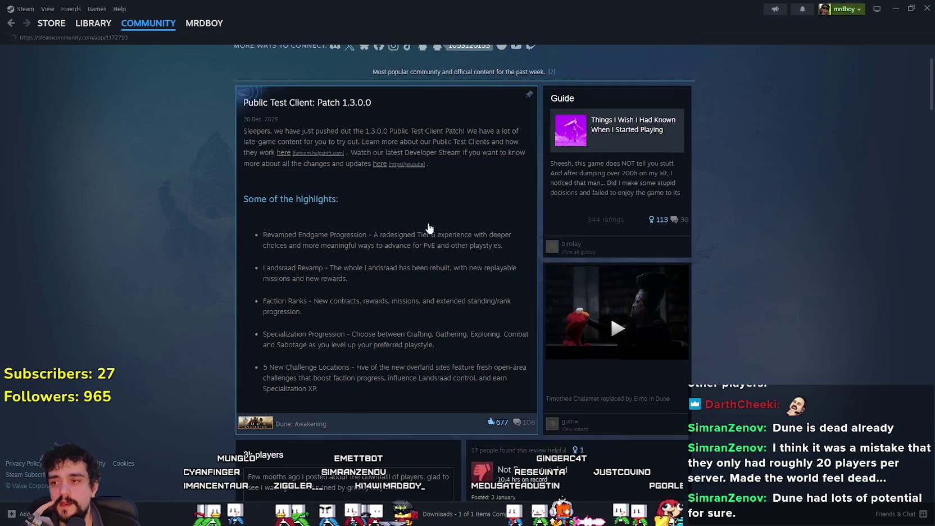
scroll(330, 380, down, 4)
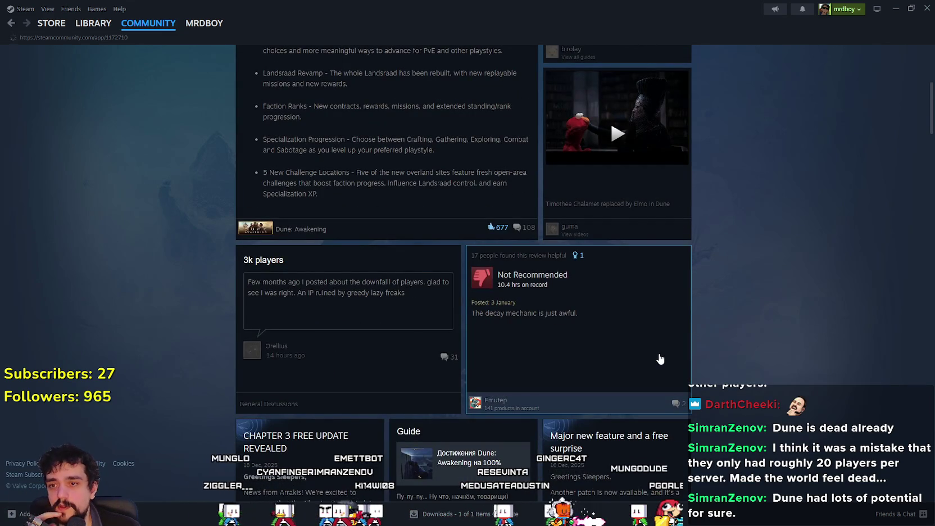
scroll(660, 358, down, 4)
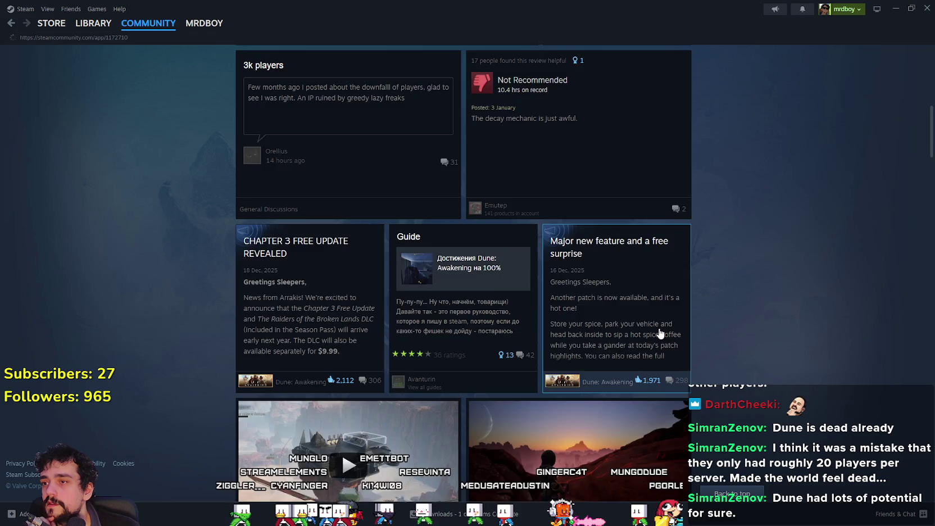
scroll(660, 334, down, 15)
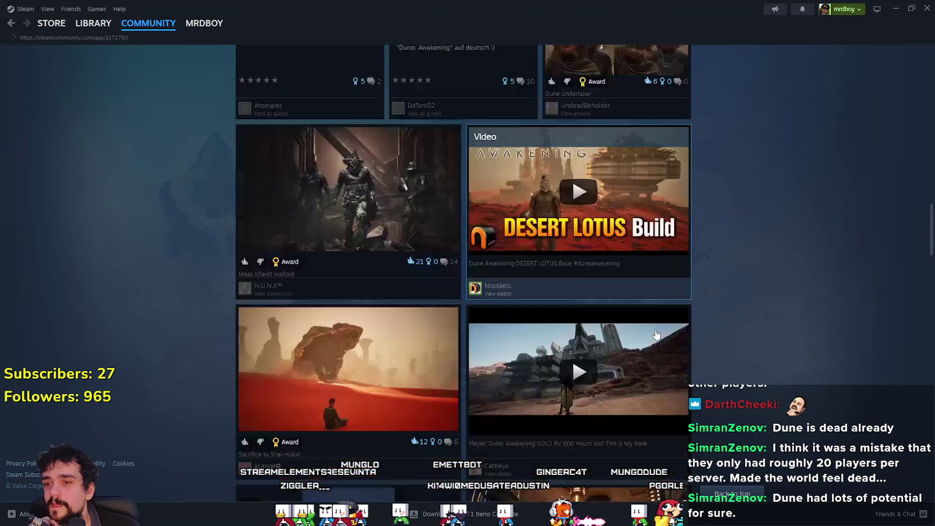
scroll(656, 334, down, 4)
click(895, 8)
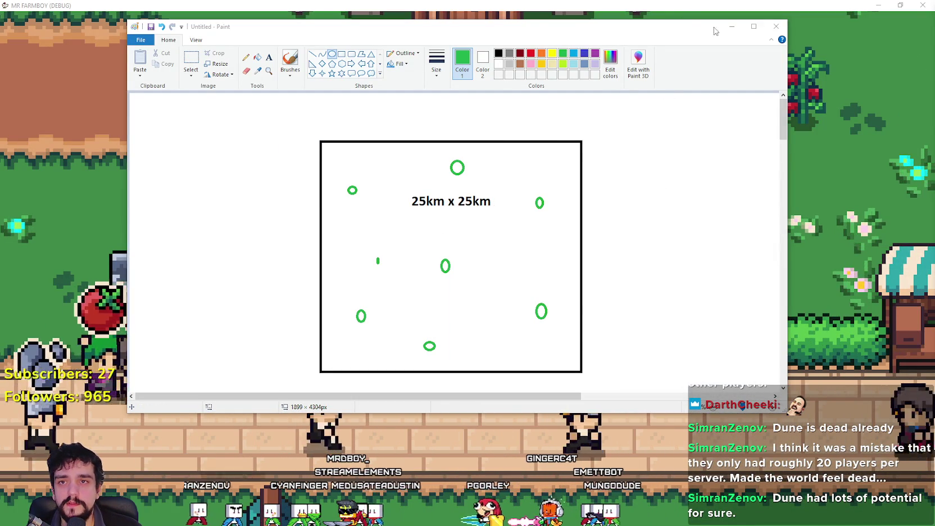
Minimize Paint and walk the farmer around the dirt patch in MR FARMBOY
click(731, 26)
key(w)
key(a)
key(w)
key(d)
key(s)
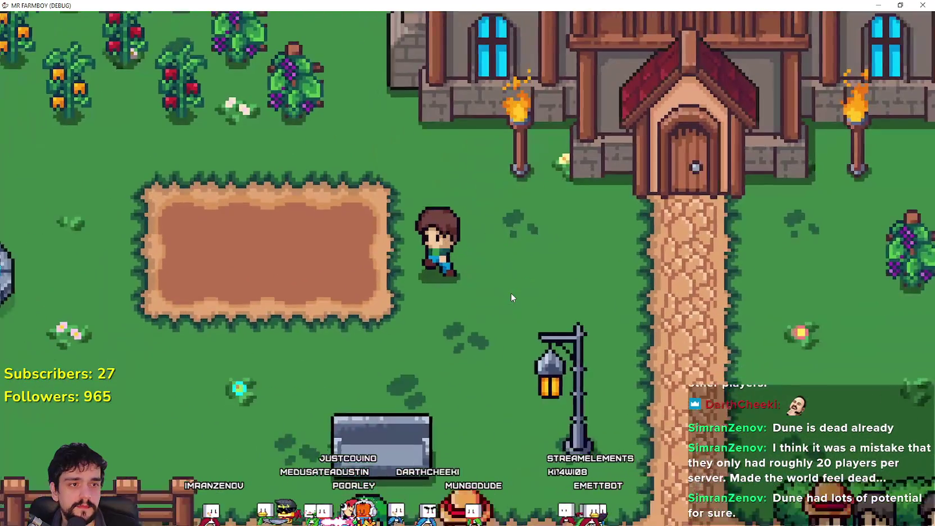
key(w)
key(a)
key(s)
key(d)
Keep walking the farmer until he stands on the tilled dirt plot beside the fountain
key(d)
key(w)
key(a)
key(w)
key(a)
key(s)
key(d)
key(d)
key(a)
key(w)
key(s)
key(d)
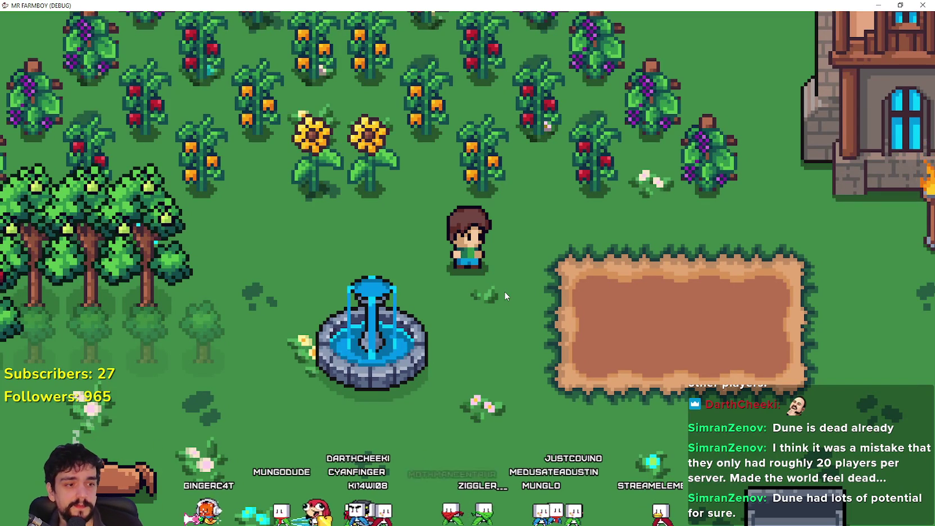
key(d)
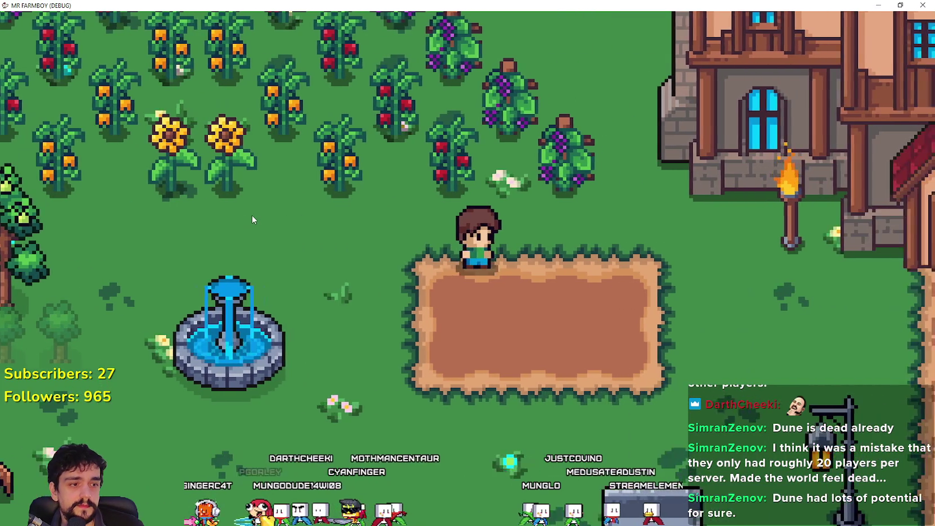
key(s)
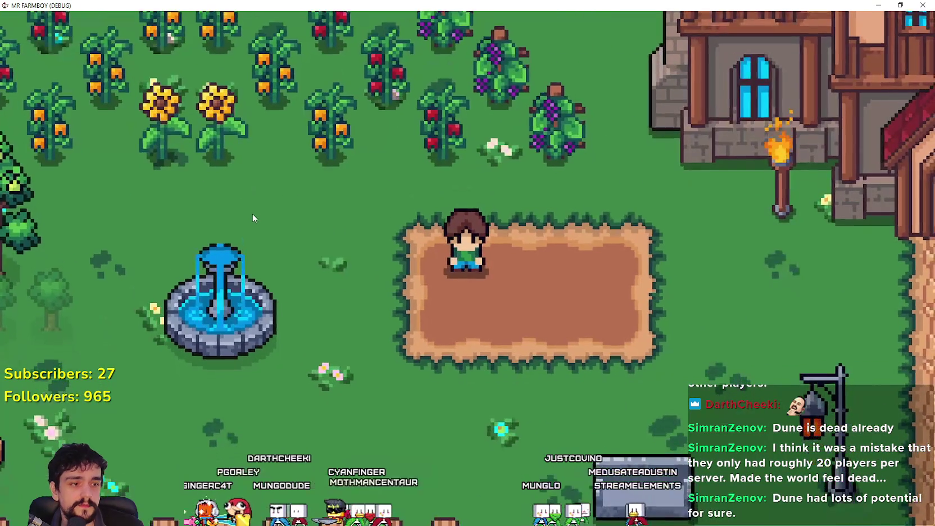
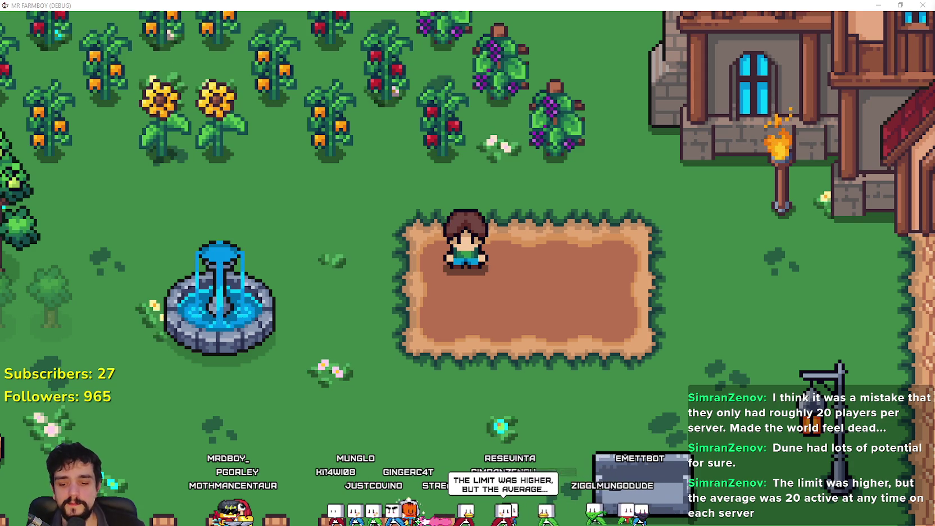
Walk the farmer past the fountain into the crop bed and harvest the ripe tomato
key(d)
key(s)
scroll(589, 298, down, 3)
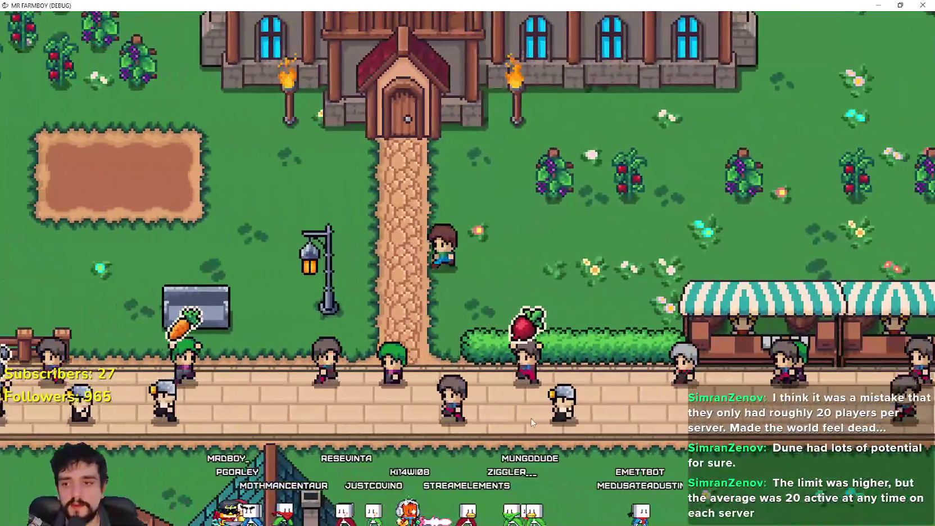
key(a)
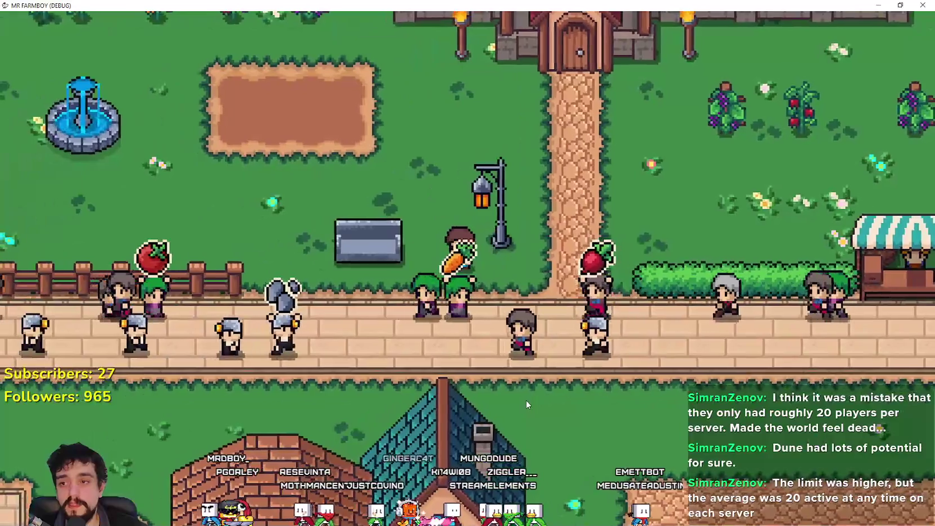
key(s)
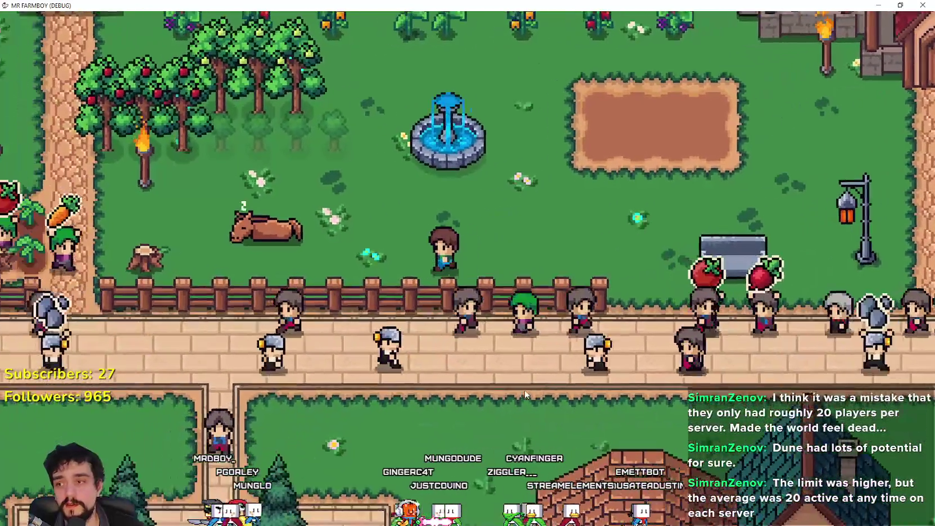
key(w)
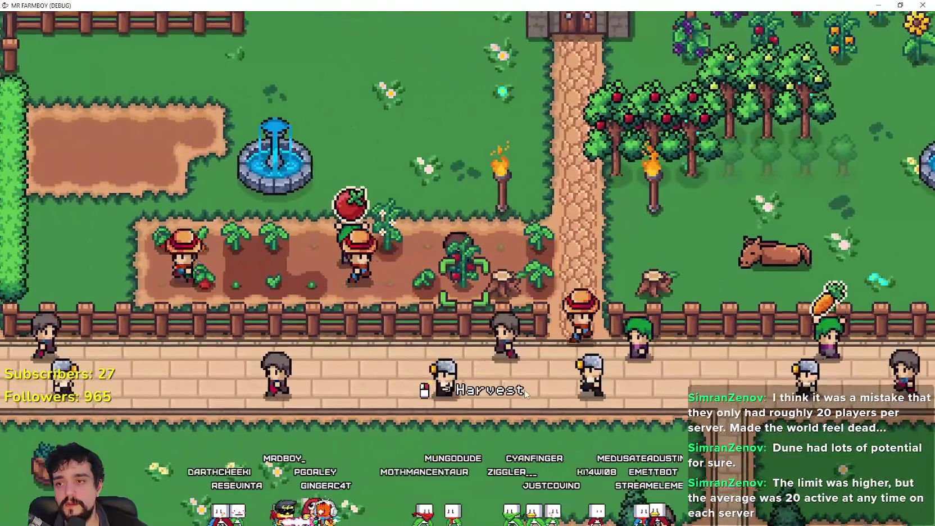
click(525, 394)
Walk the farmer back up beside the apple orchard and pace near the fountain
key(d)
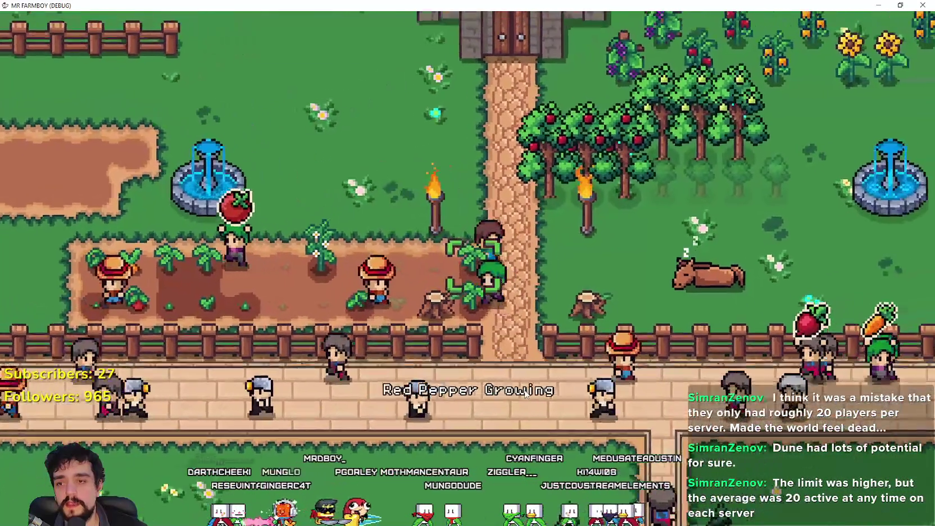
scroll(524, 389, down, 3)
key(w)
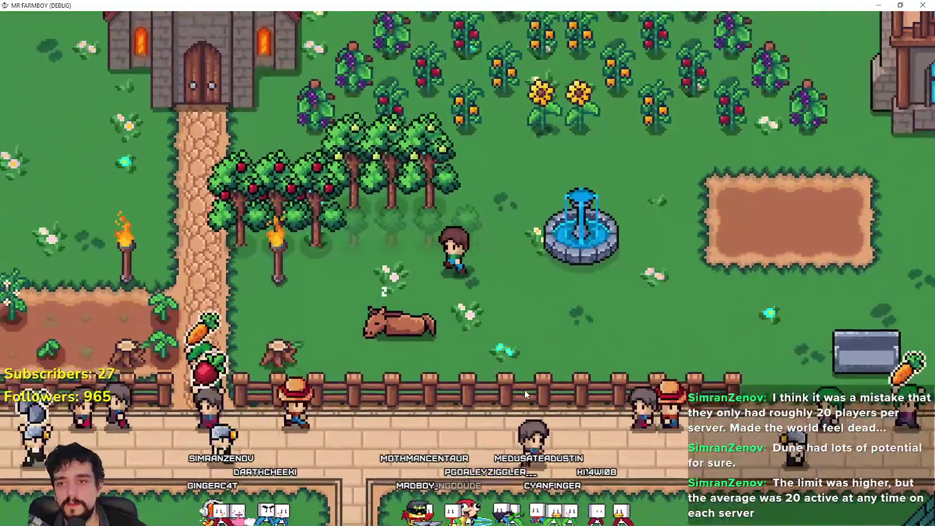
key(d)
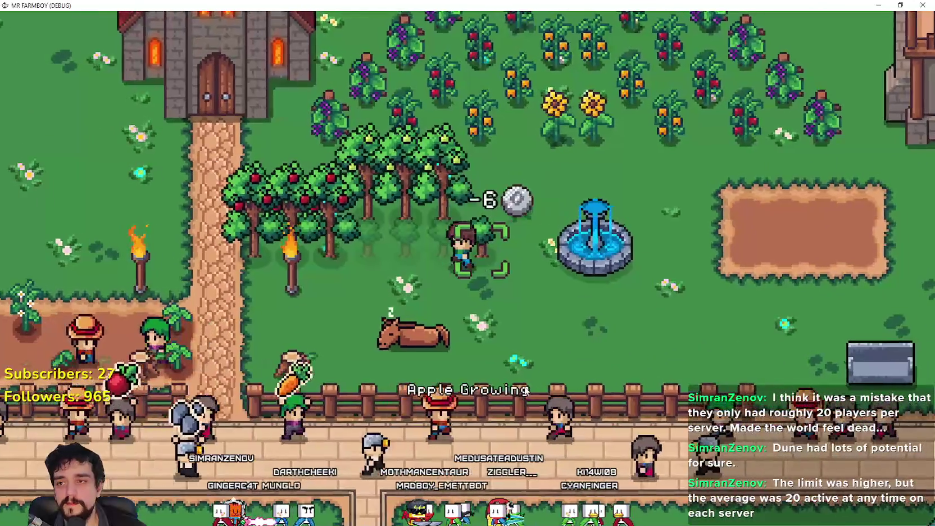
key(d)
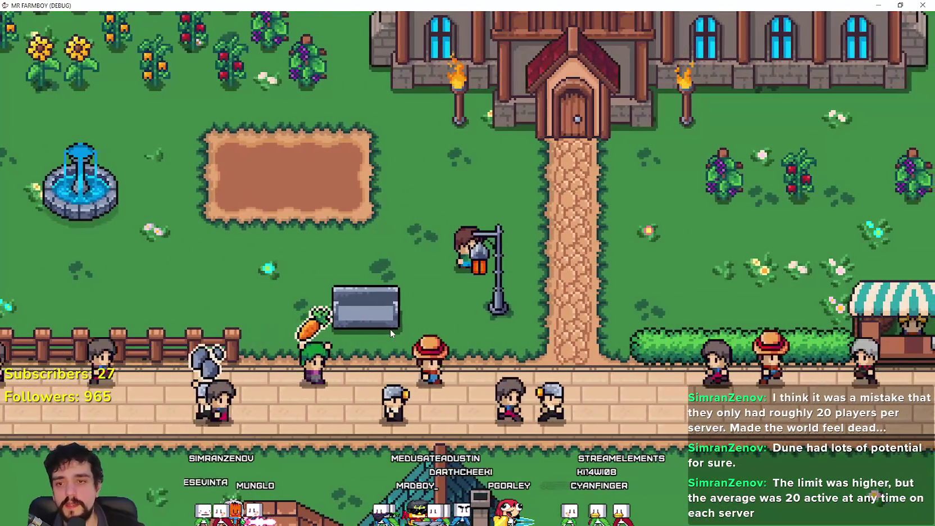
key(a)
key(a)
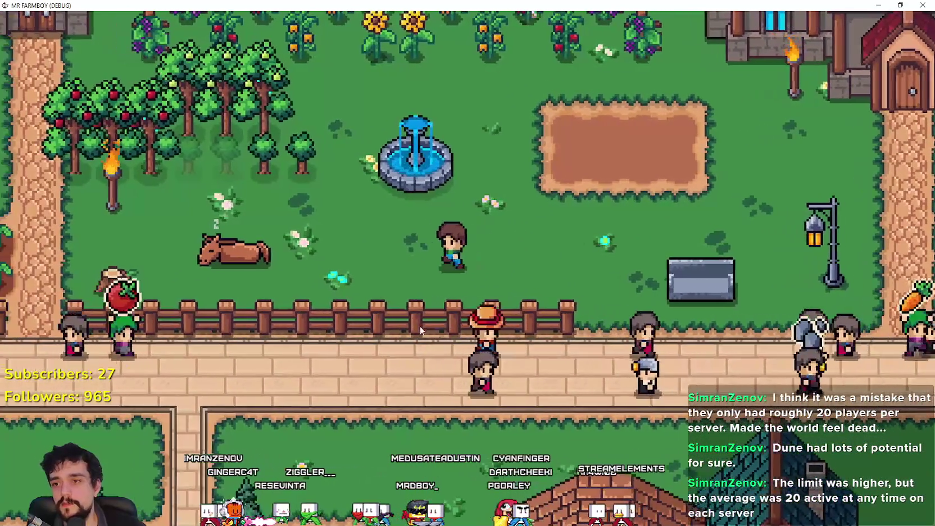
key(d)
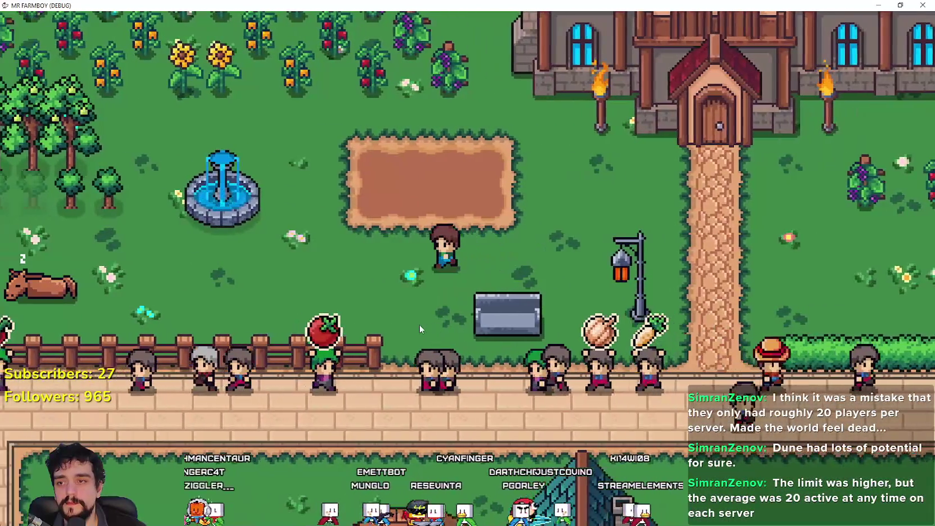
key(a)
key(a)
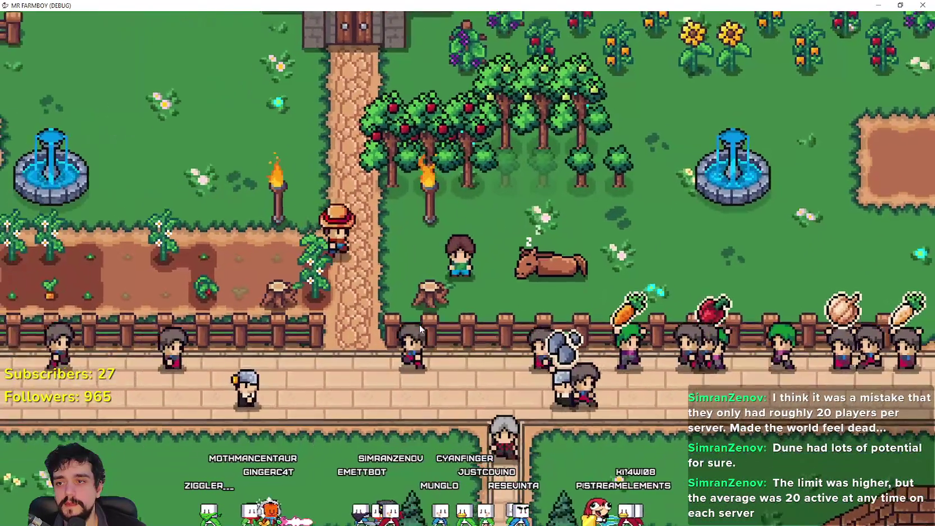
Walk the farmer around the fountain into the orchard and pick apples from a tree
key(w)
key(w)
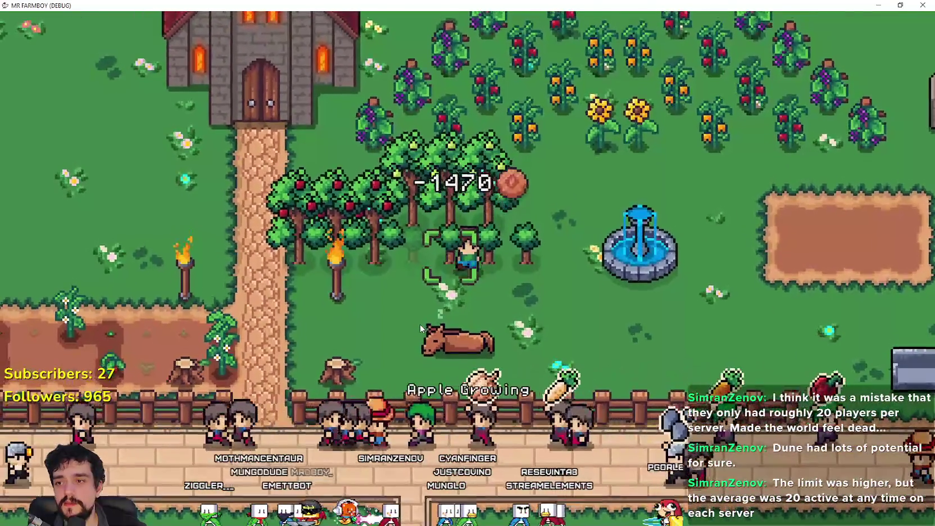
key(a)
key(s)
key(d)
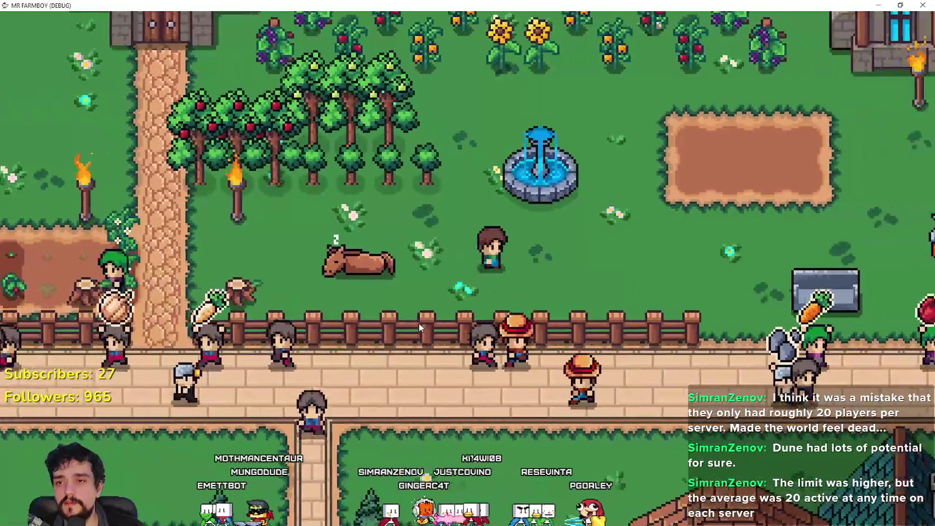
key(d)
key(w)
key(a)
key(a)
key(w)
key(s)
key(d)
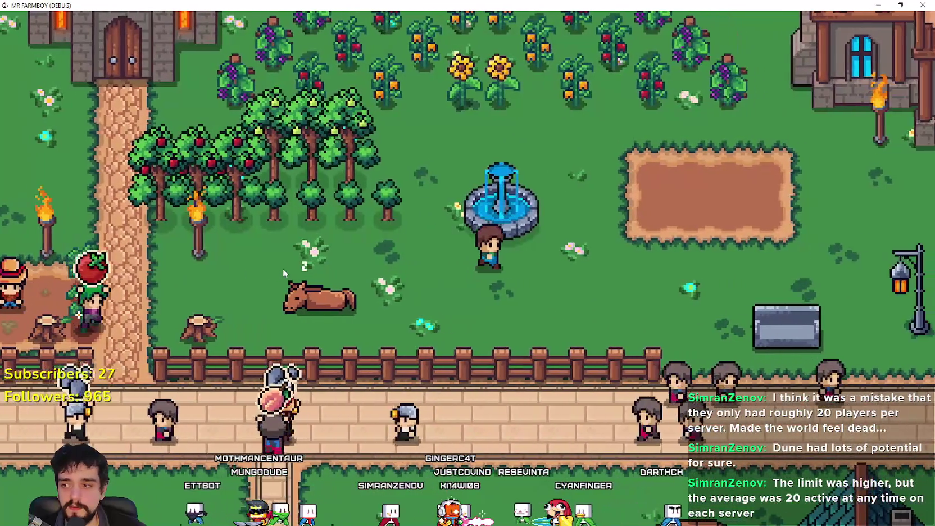
key(a)
key(w)
click(289, 269)
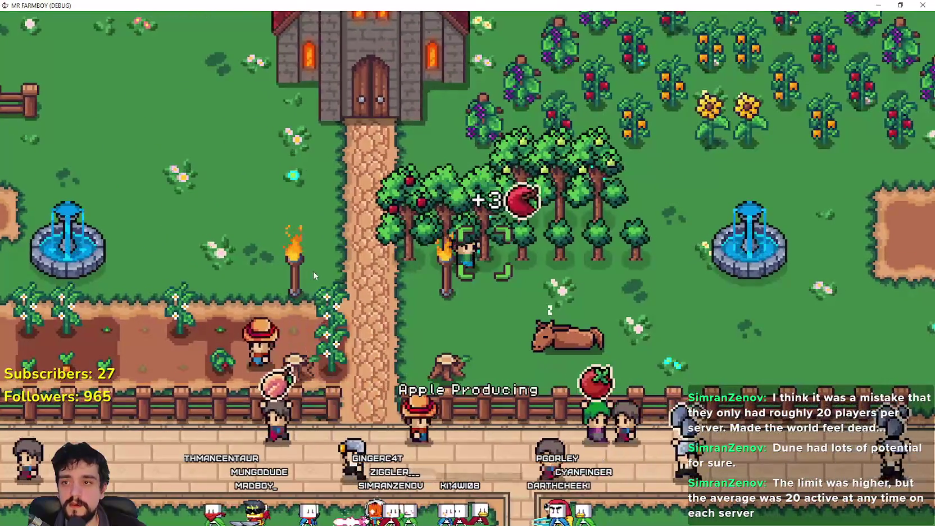
Walk the farmer around the field, fountain and dirt plot, heading back toward the orchard
key(d)
key(s)
key(d)
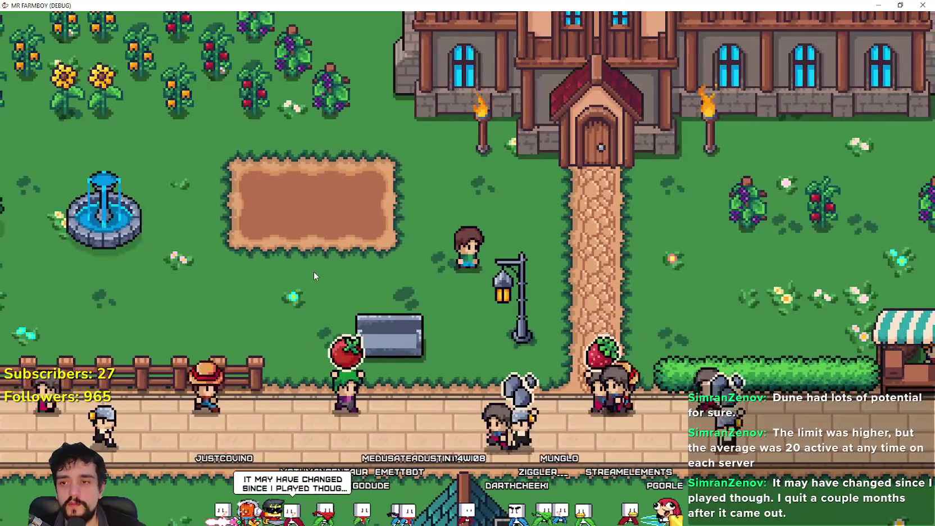
key(a)
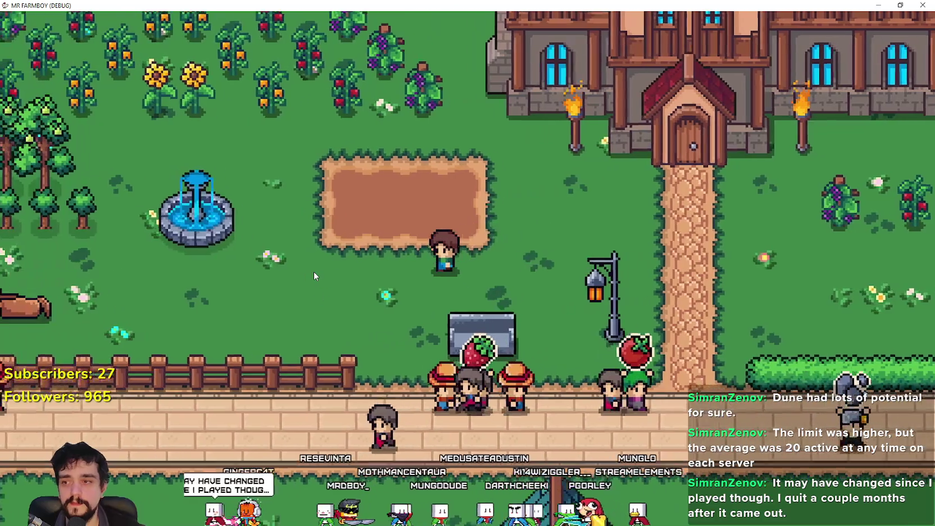
key(a)
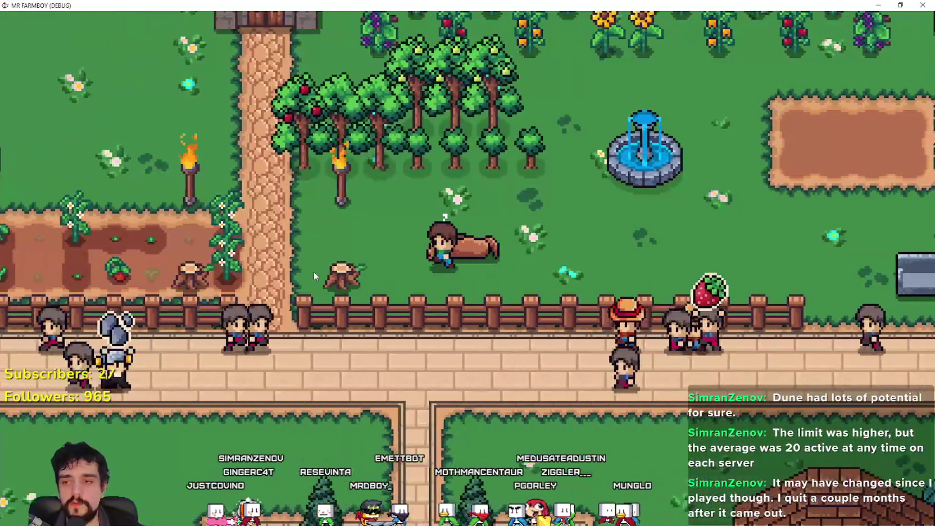
key(d)
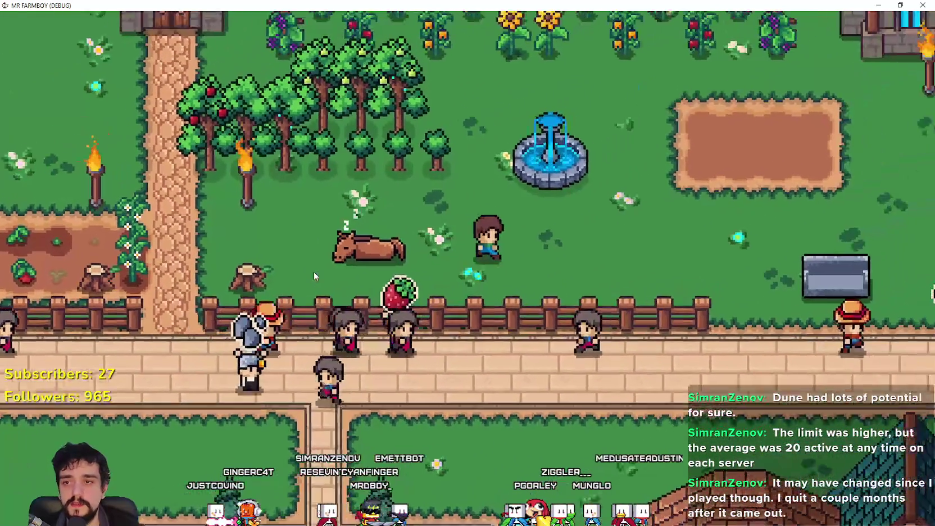
key(s)
key(w)
key(d)
key(d)
key(s)
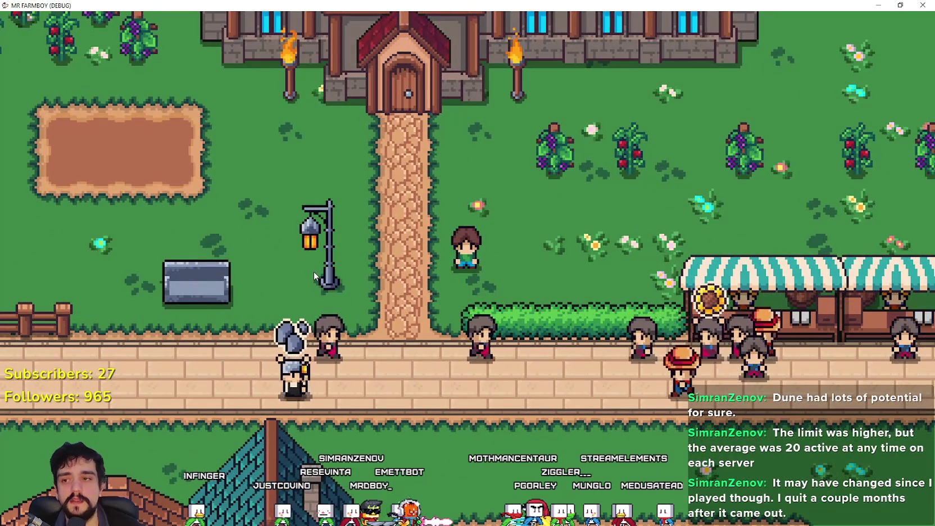
key(a)
key(w)
key(a)
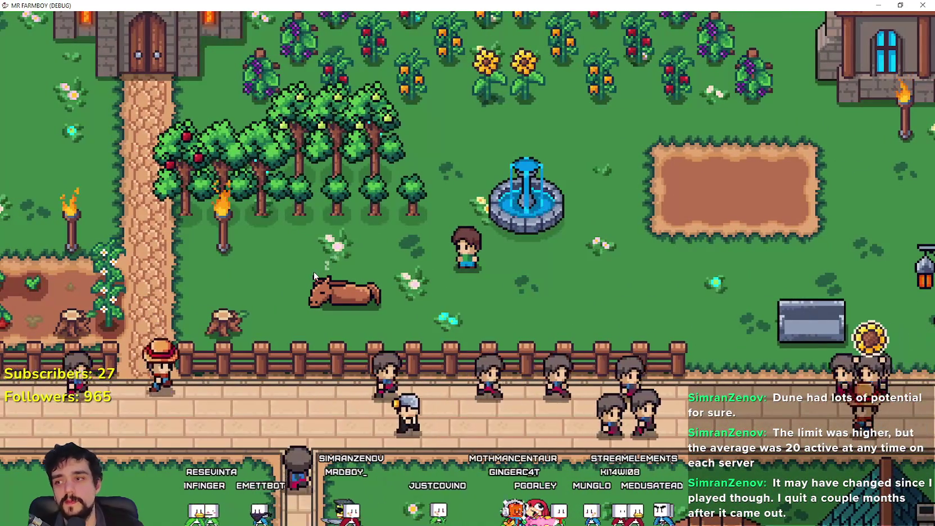
Harvest another ripe tomato from the crop bed, then switch to the Steam Community page
key(a)
key(s)
key(a)
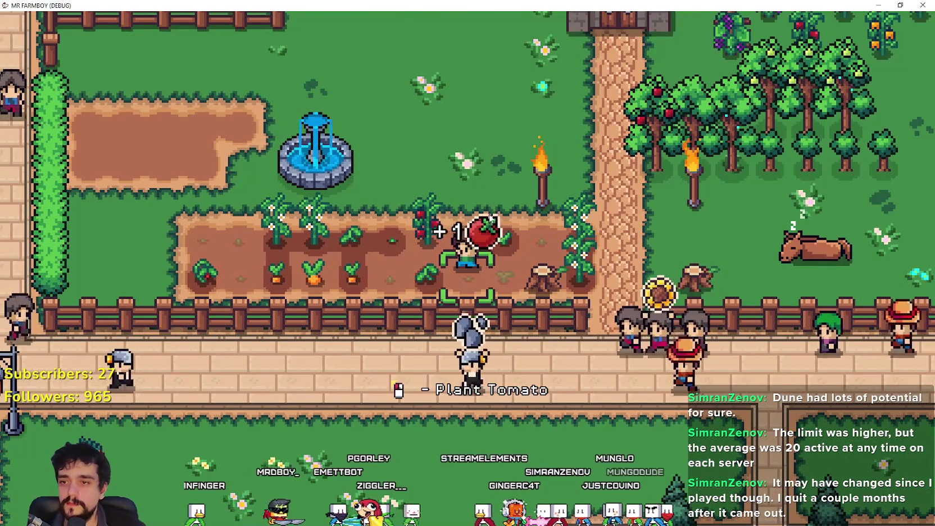
key(a)
click(537, 318)
key(d)
key(d)
key(w)
key(d)
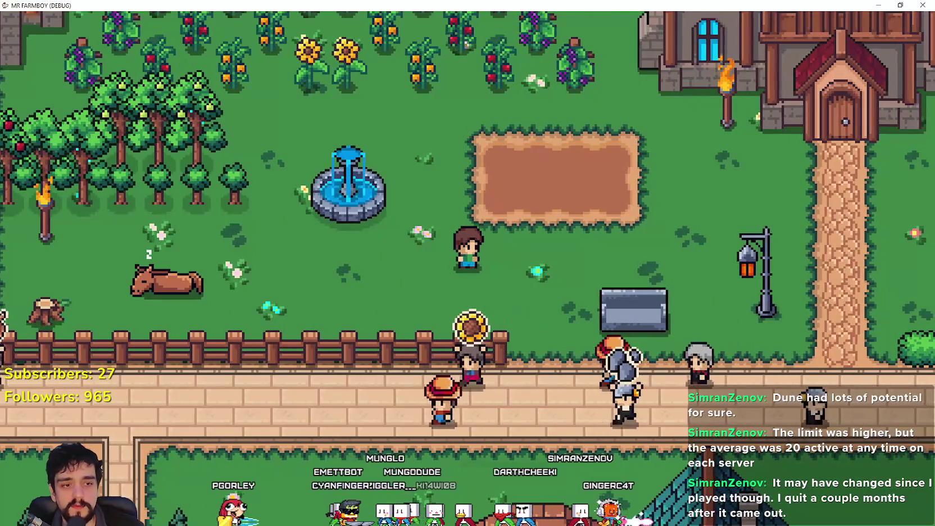
key(alt+Tab)
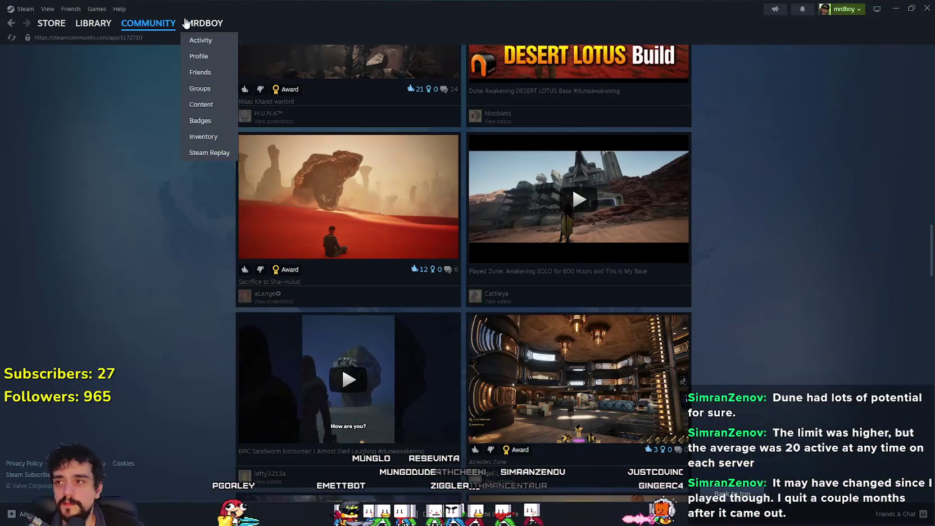
Search the Steam store for 'ark' and open the ARK: Survival Ascended page
mouse_move(97, 26)
scroll(97, 26, up, 10)
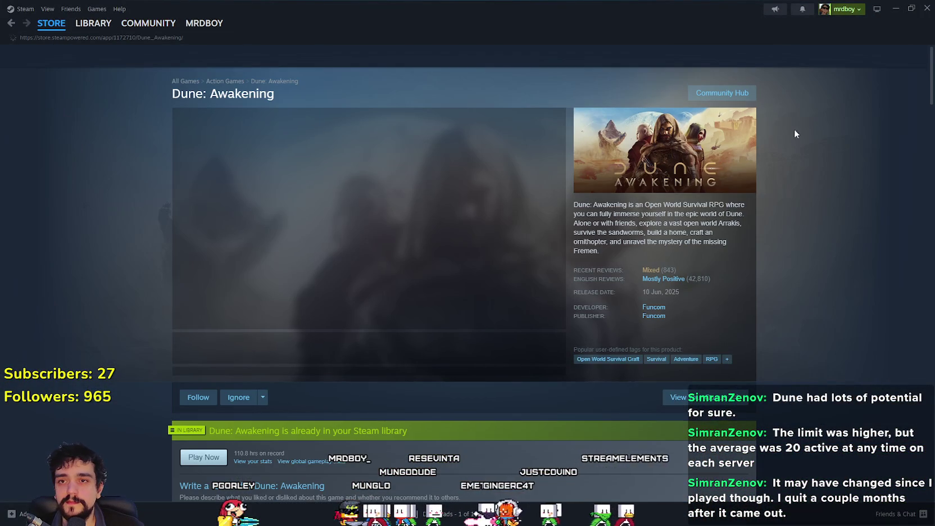
click(582, 56)
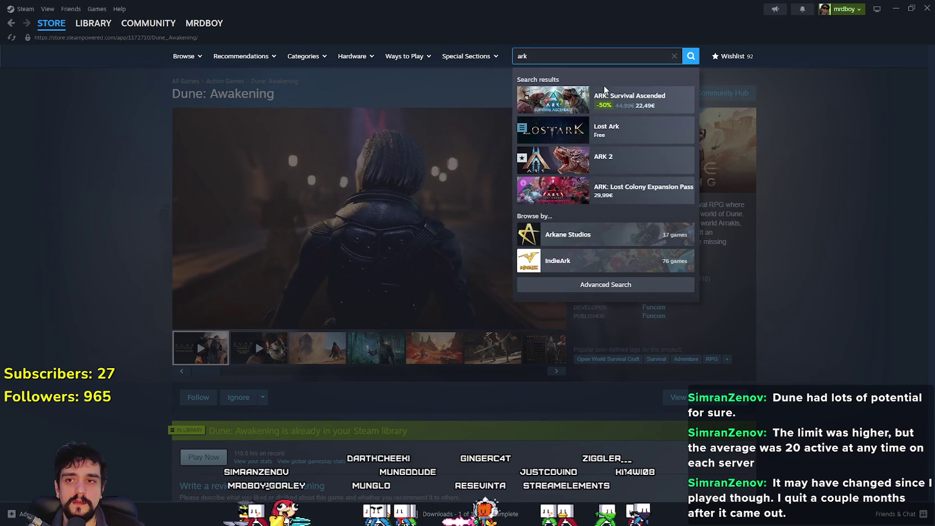
click(604, 89)
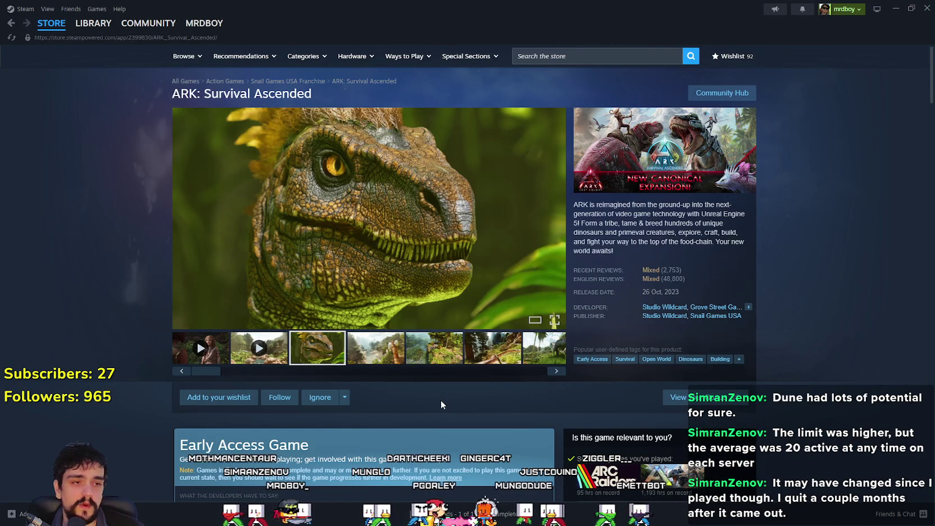
Browse the ARK screenshot thumbnails and enlarge the first dinosaur screenshot
click(375, 348)
click(434, 348)
click(492, 347)
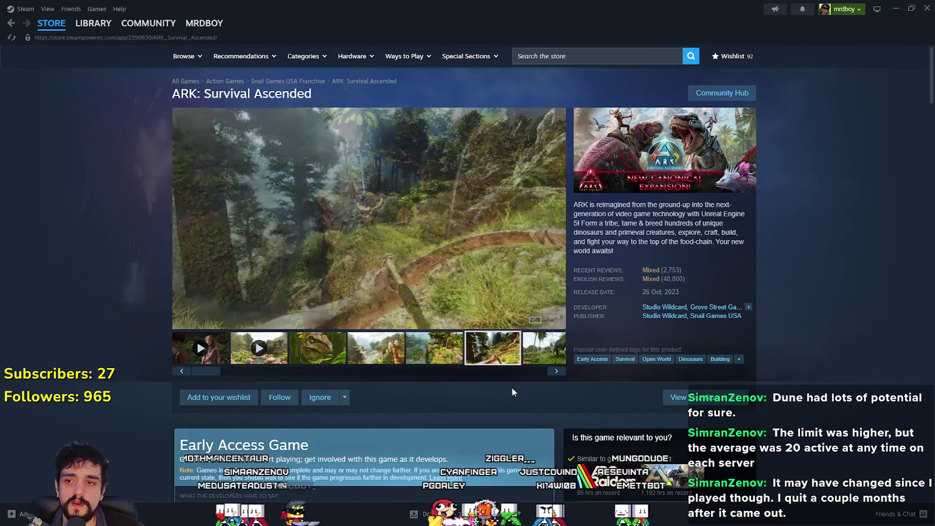
click(542, 370)
click(259, 348)
click(335, 358)
click(259, 348)
click(219, 348)
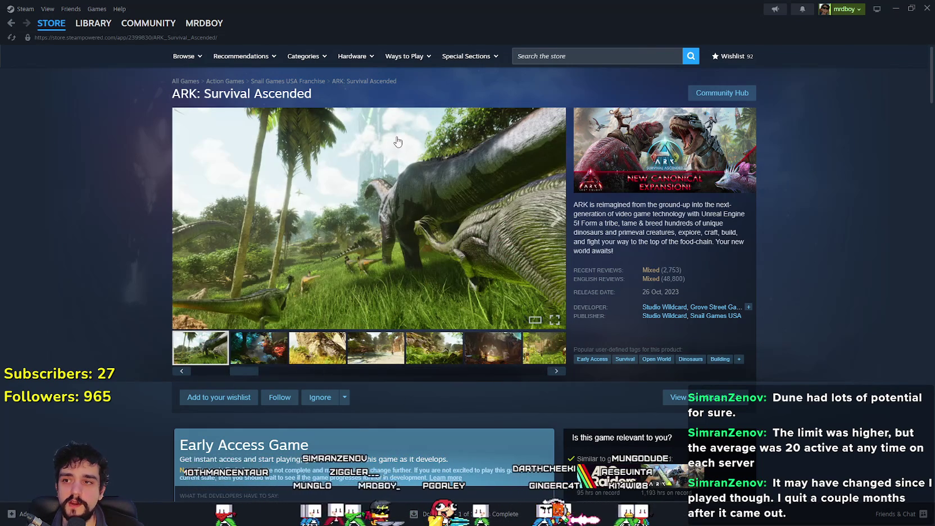
click(403, 137)
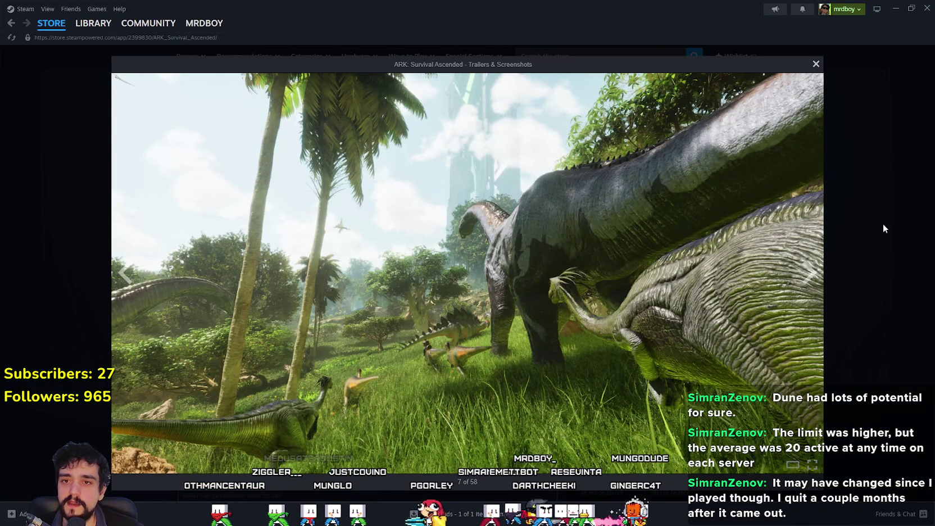
Page through a dozen enlarged ARK screenshots to the night campfire shot, then close the viewer
click(811, 286)
click(810, 286)
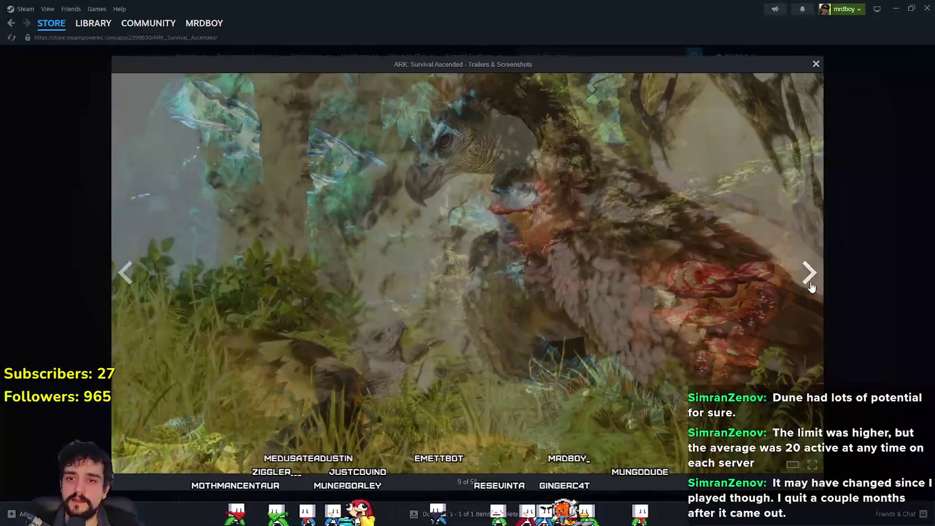
click(811, 286)
click(810, 287)
click(810, 286)
click(809, 287)
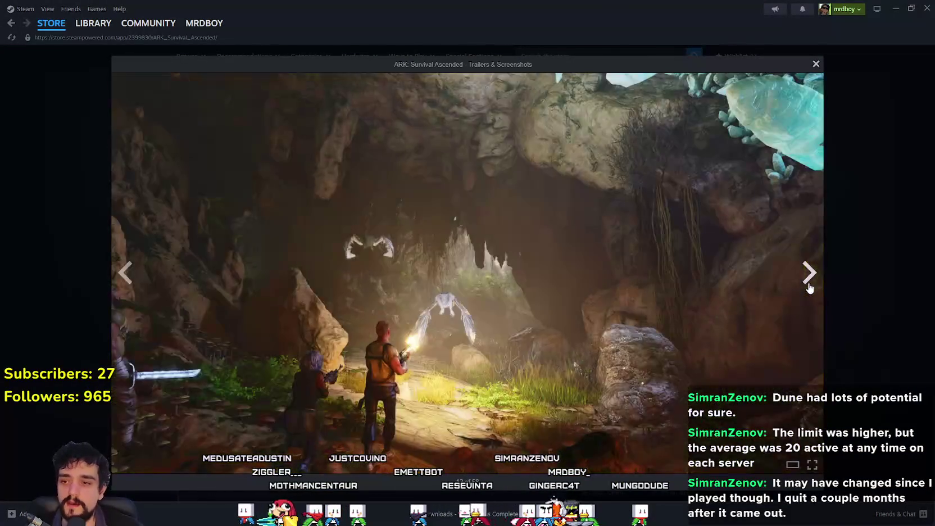
click(808, 287)
click(807, 287)
click(808, 288)
click(808, 287)
click(808, 287)
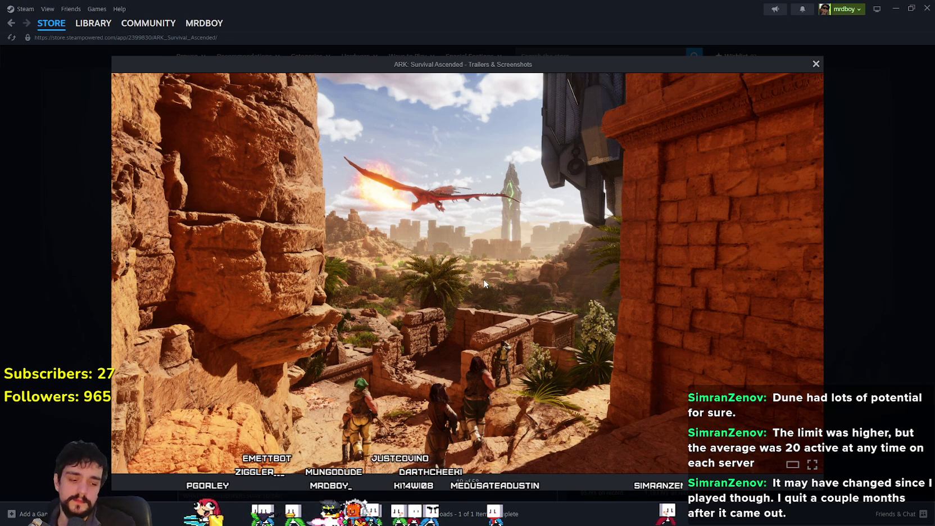
click(807, 282)
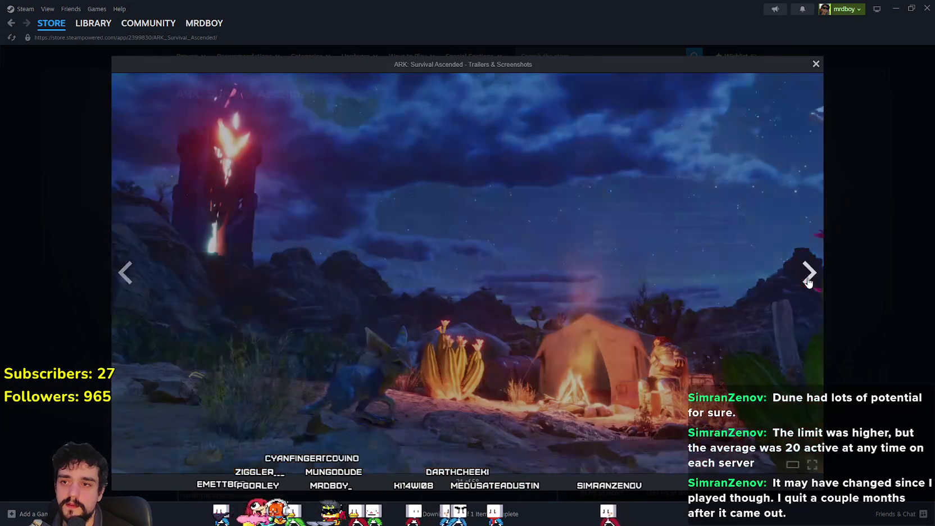
key(Escape)
click(574, 53)
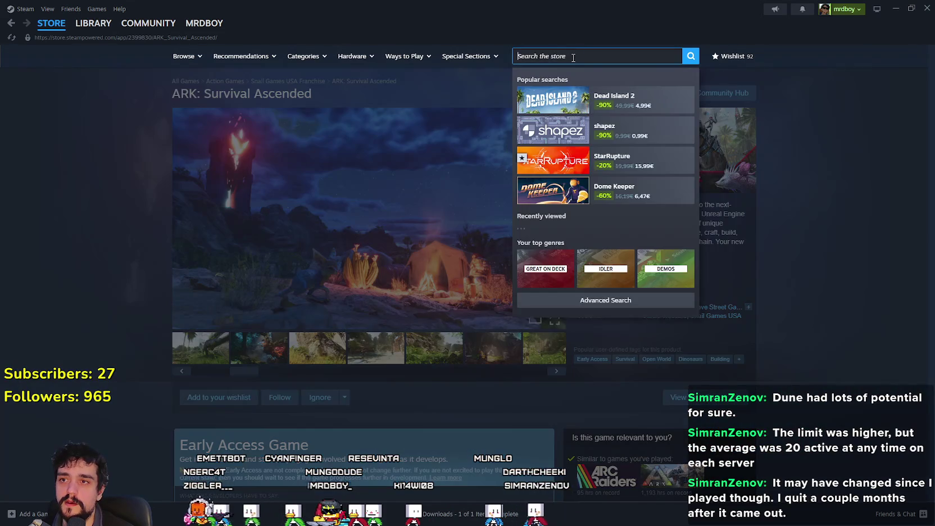
List all Studio Wildcard products, scroll through the ARK titles, then start searching for 'atlas'
click(668, 347)
click(654, 307)
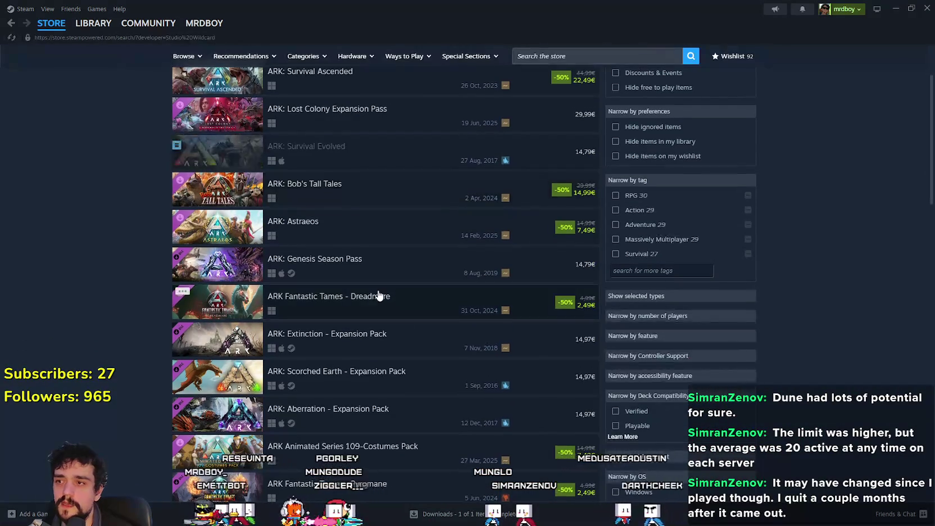
scroll(222, 281, down, 5)
scroll(223, 281, down, 12)
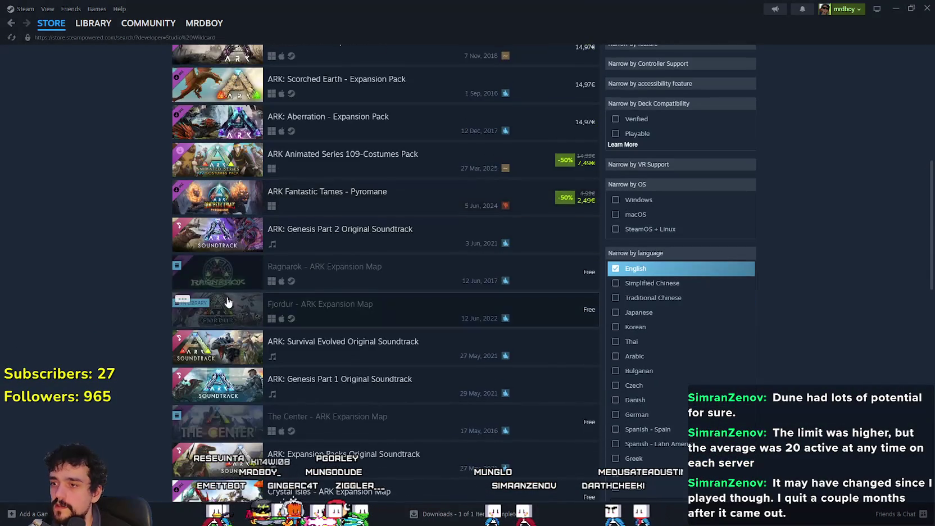
scroll(427, 426, down, 3)
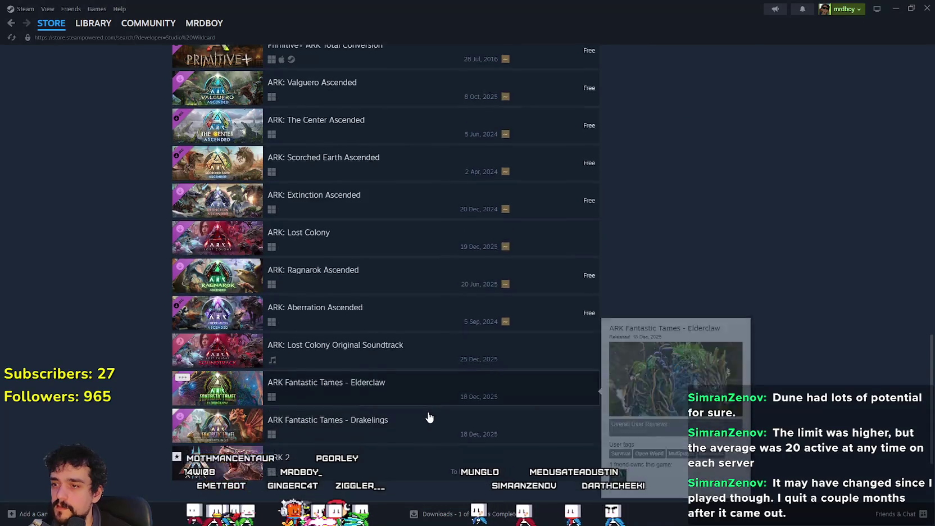
scroll(337, 315, up, 7)
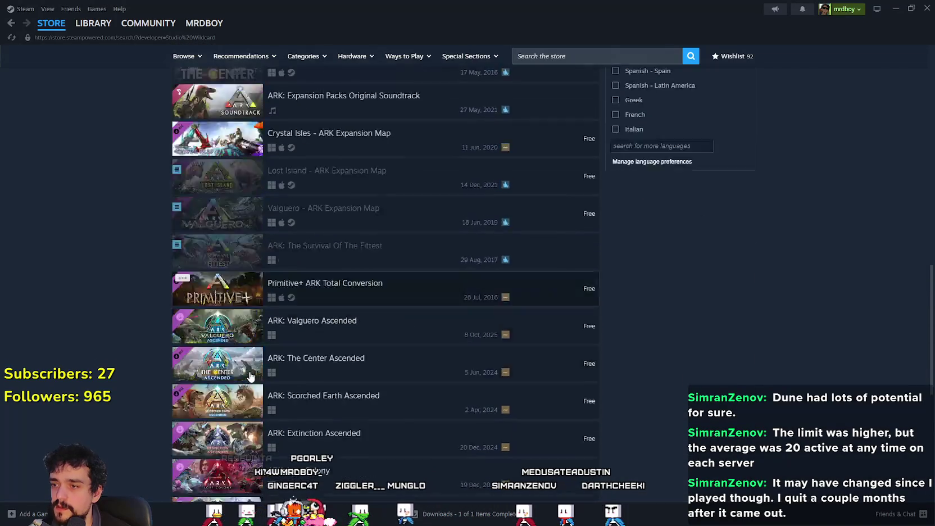
scroll(460, 278, up, 10)
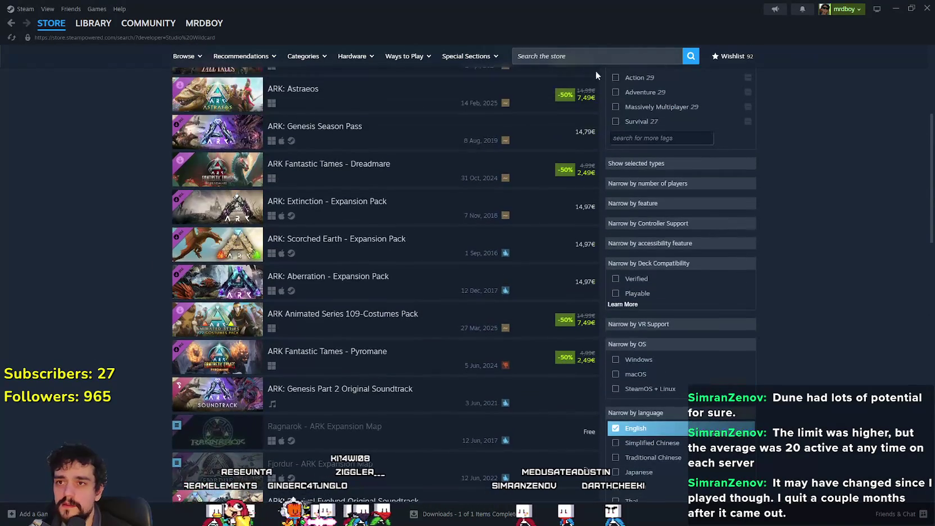
click(580, 59)
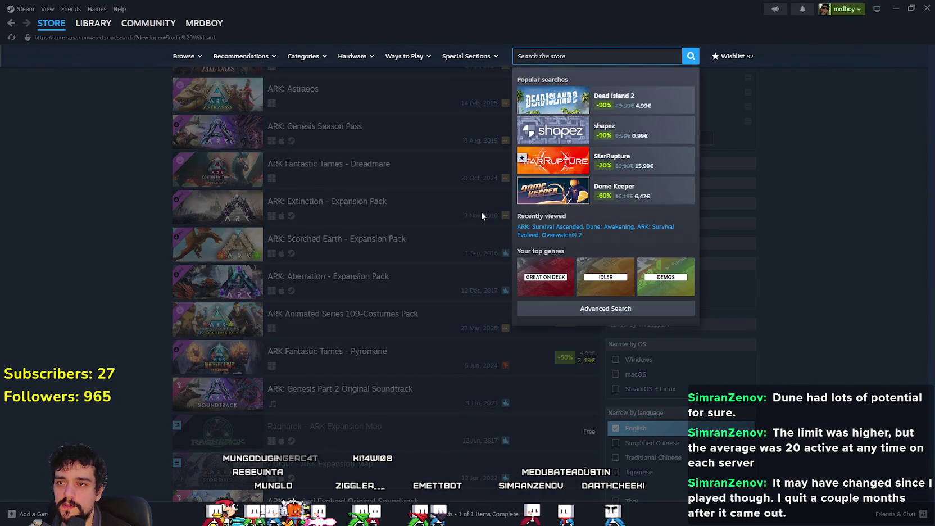
text(atlas)
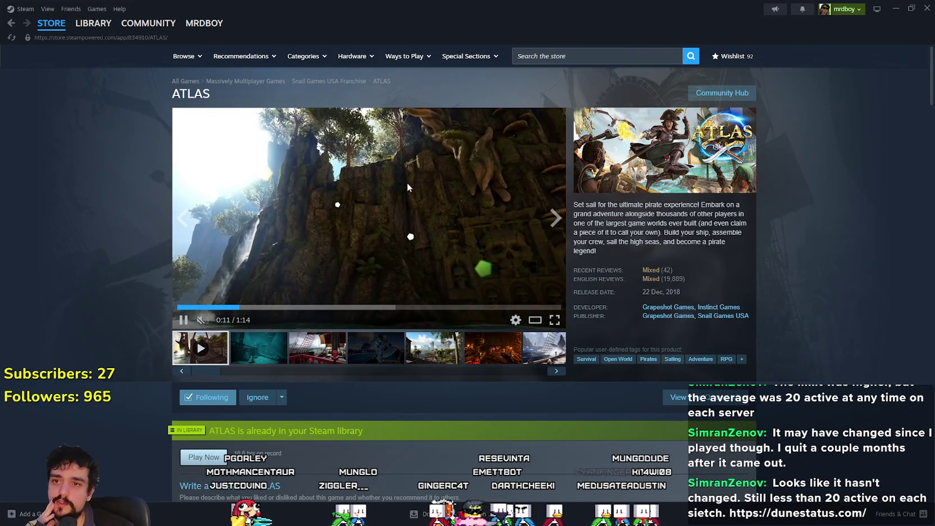
Select the ATLAS page title and watch the ATLAS trailer fullscreen before returning
double_click(191, 94)
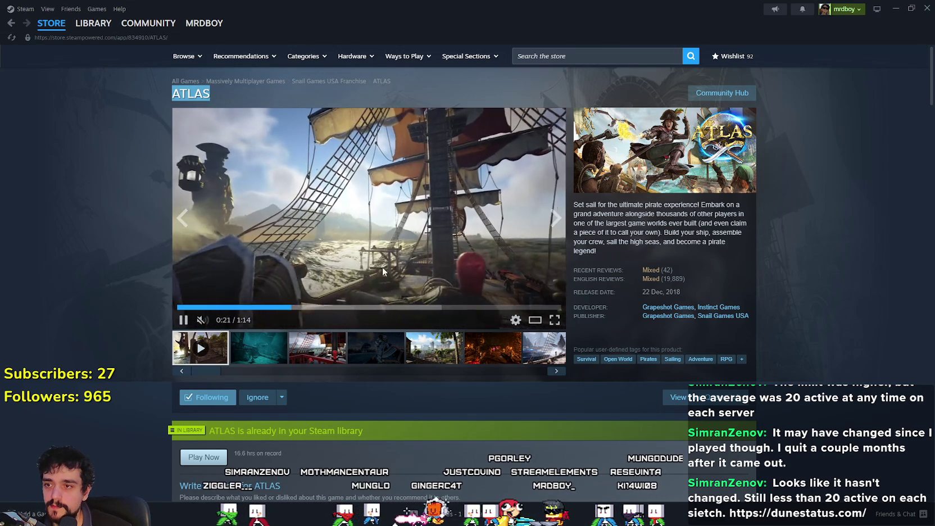
click(554, 319)
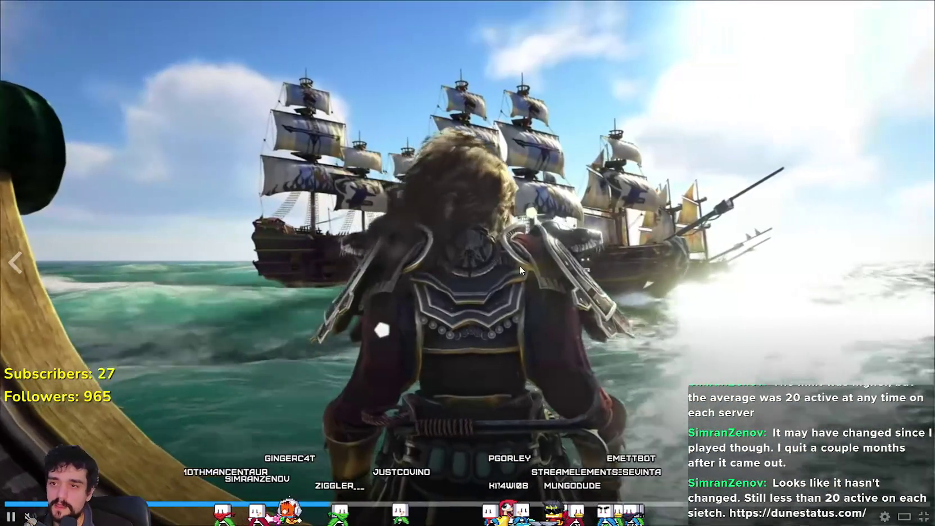
key(Escape)
Scroll through the ATLAS store page and open its Community Hub
scroll(358, 191, down, 15)
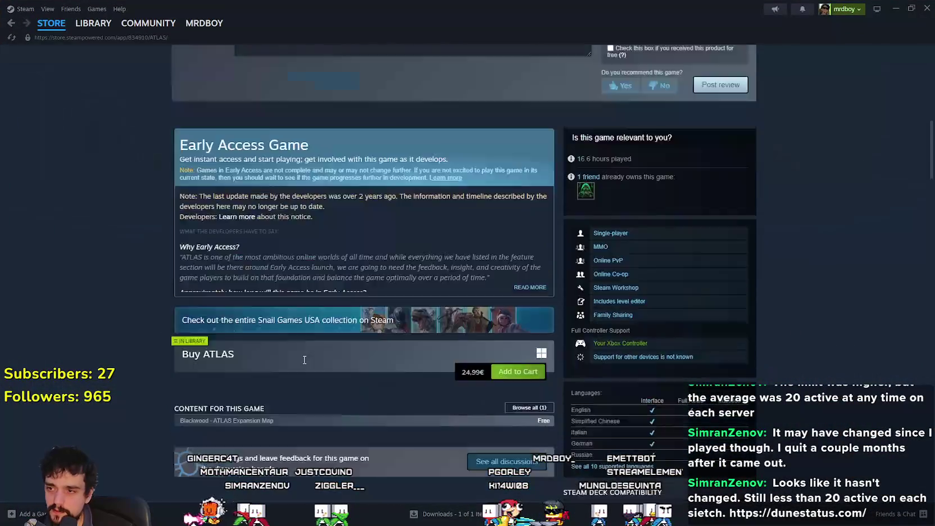
scroll(264, 391, up, 5)
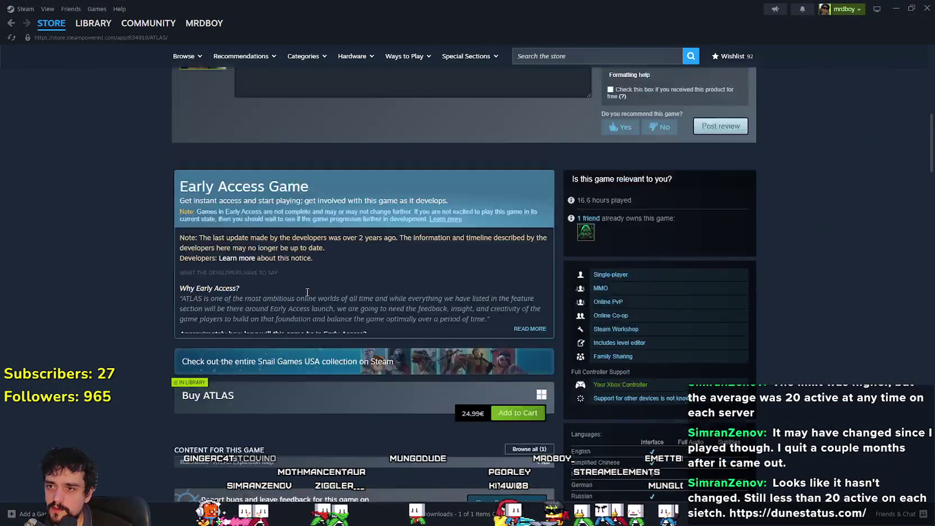
scroll(238, 415, down, 10)
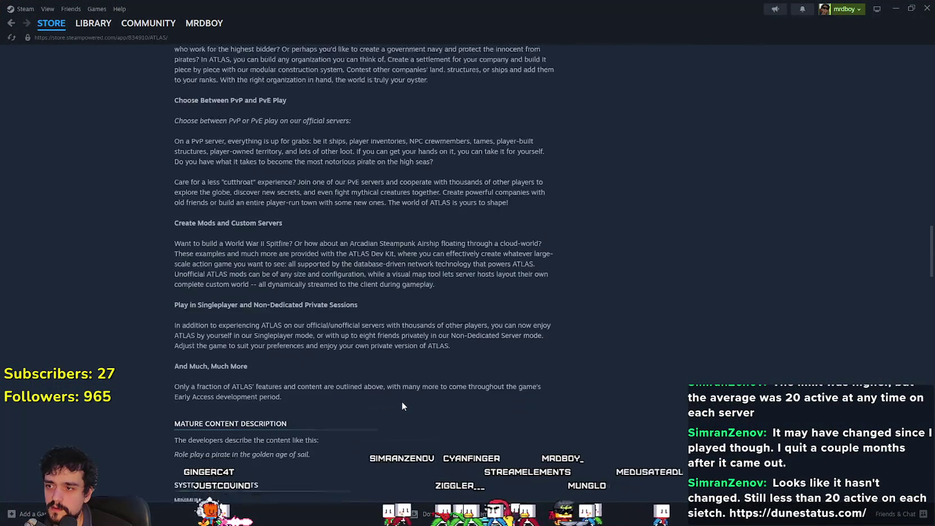
scroll(402, 389, up, 12)
scroll(400, 373, up, 15)
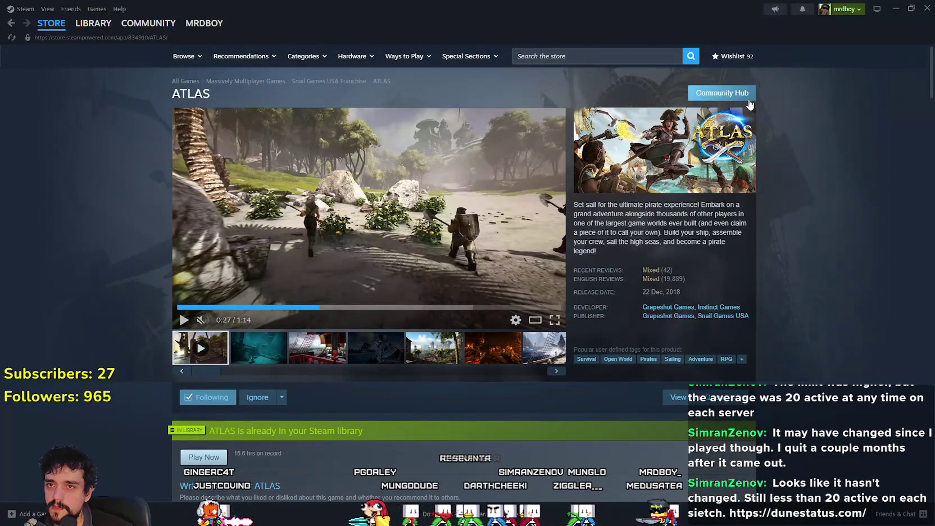
click(748, 100)
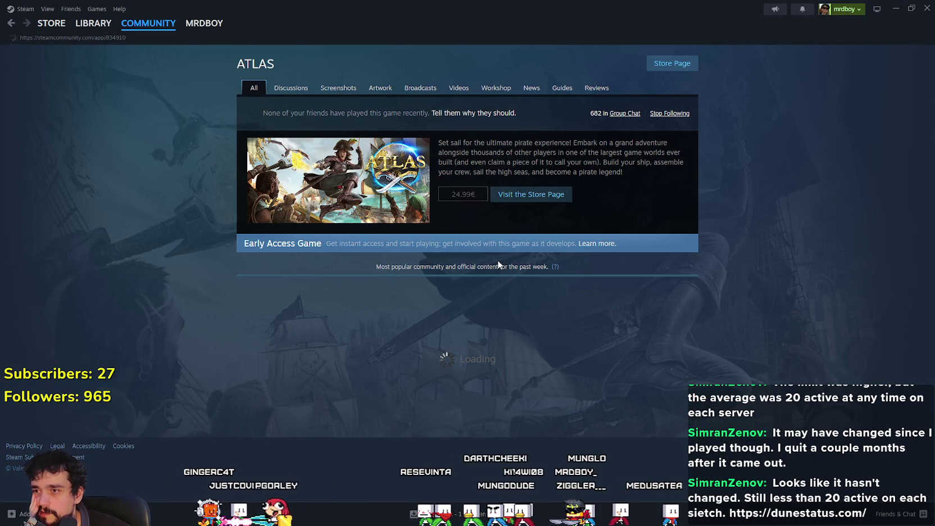
scroll(308, 213, down, 3)
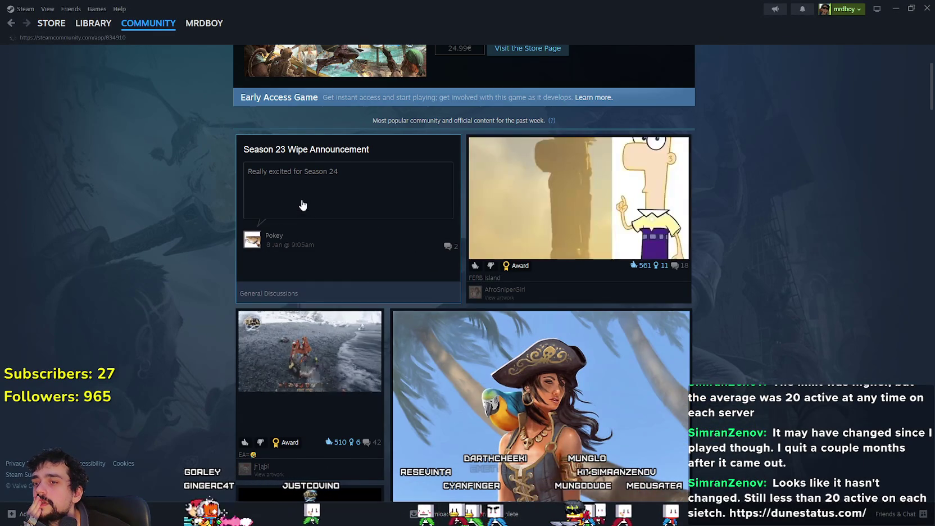
scroll(309, 212, down, 5)
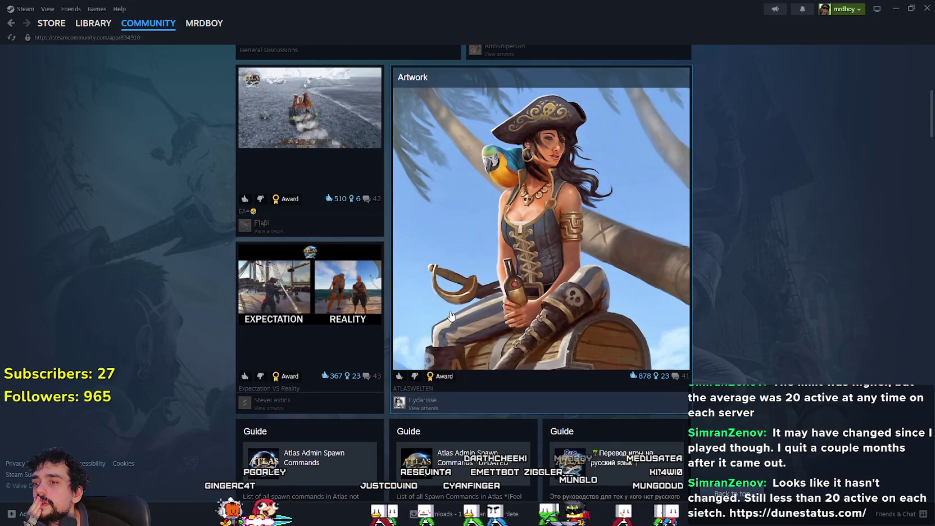
scroll(449, 314, down, 12)
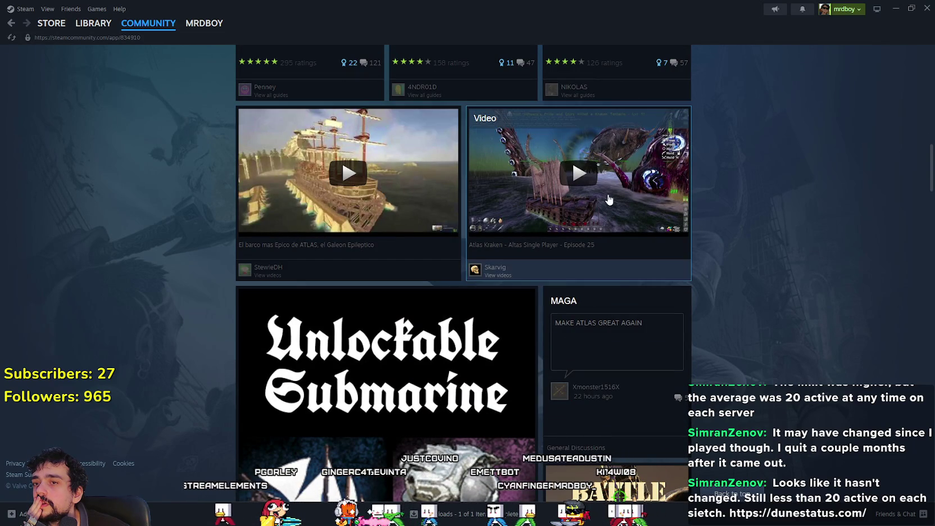
click(603, 208)
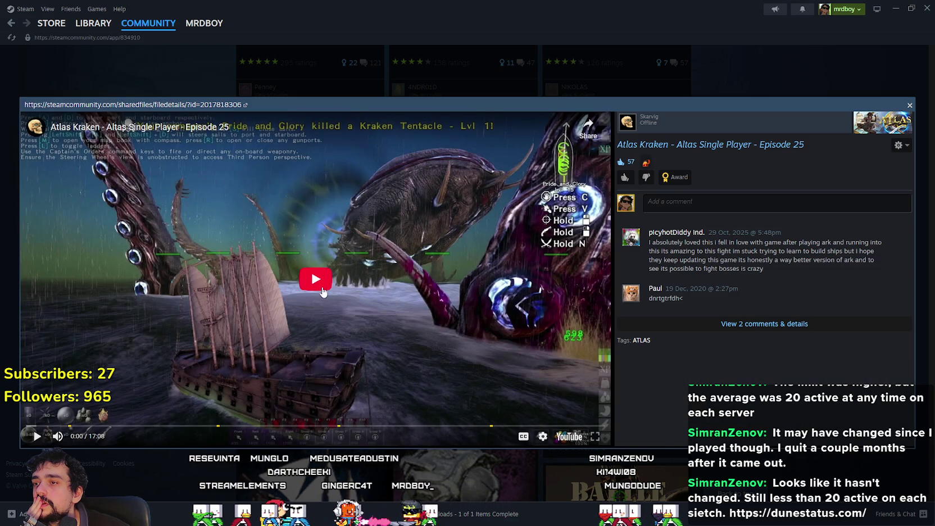
Play the Atlas Kraken Episode 25 video muted, seeking to 3:02, the kraken scene, 14:37 and the end, then close it
click(334, 294)
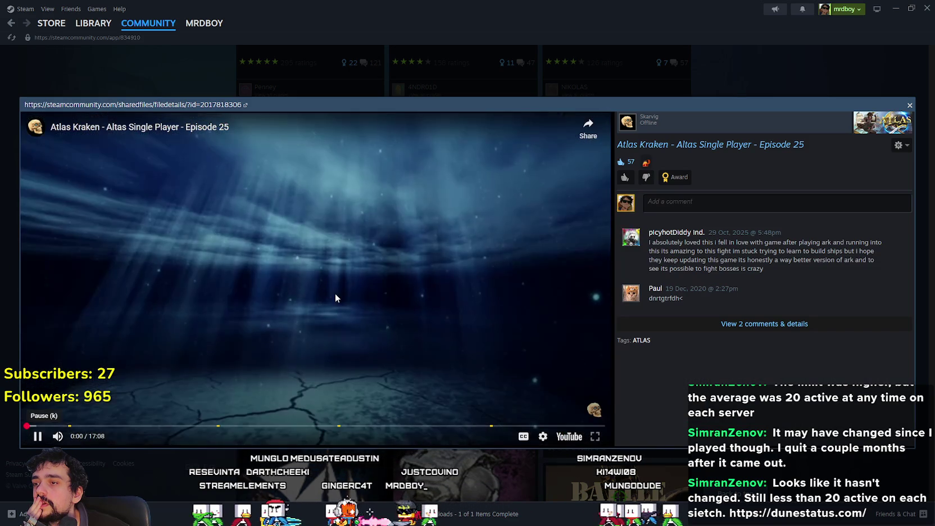
click(58, 437)
click(130, 425)
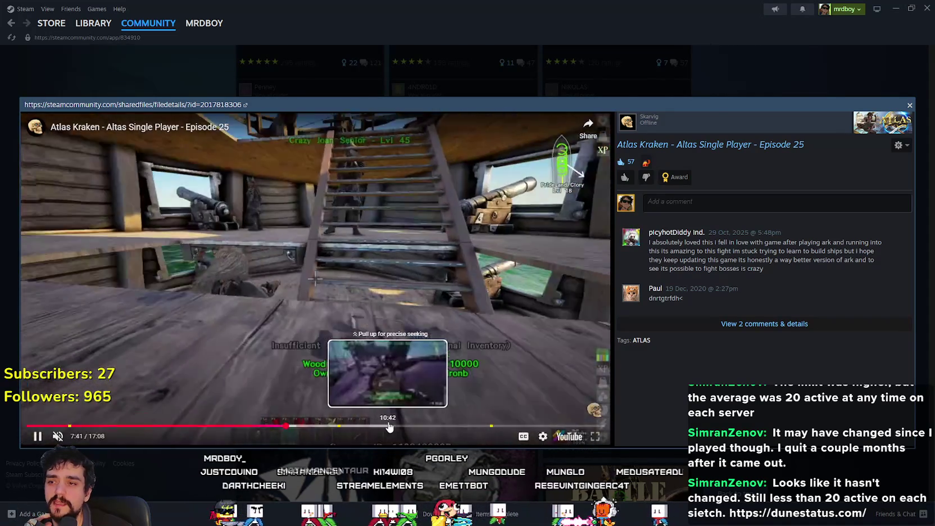
click(389, 426)
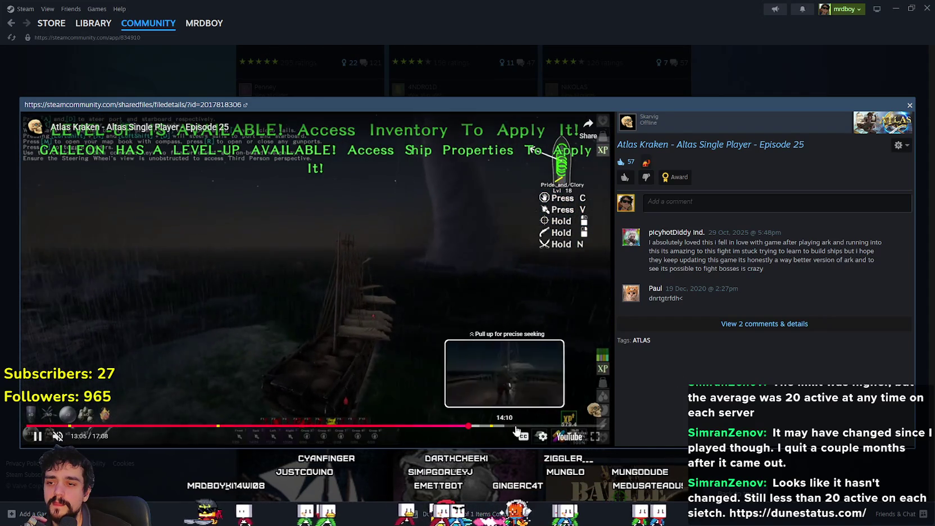
click(519, 425)
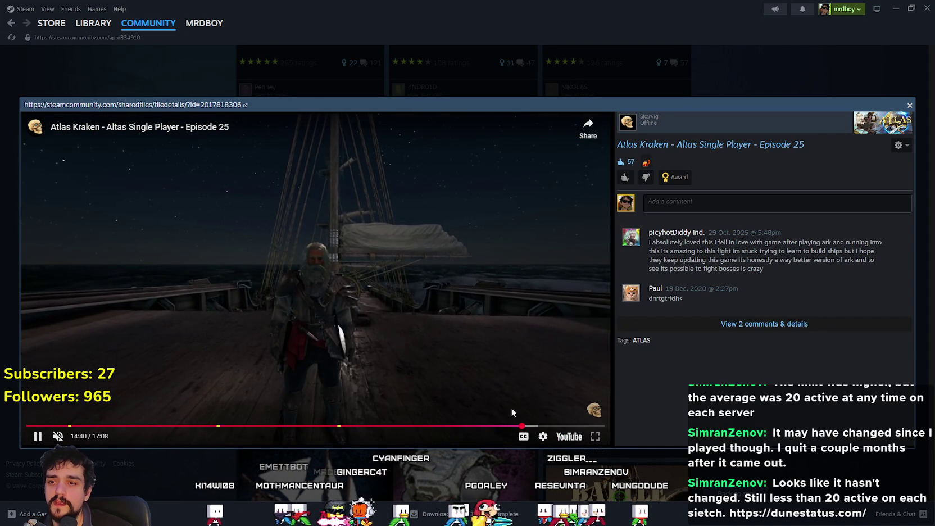
click(553, 425)
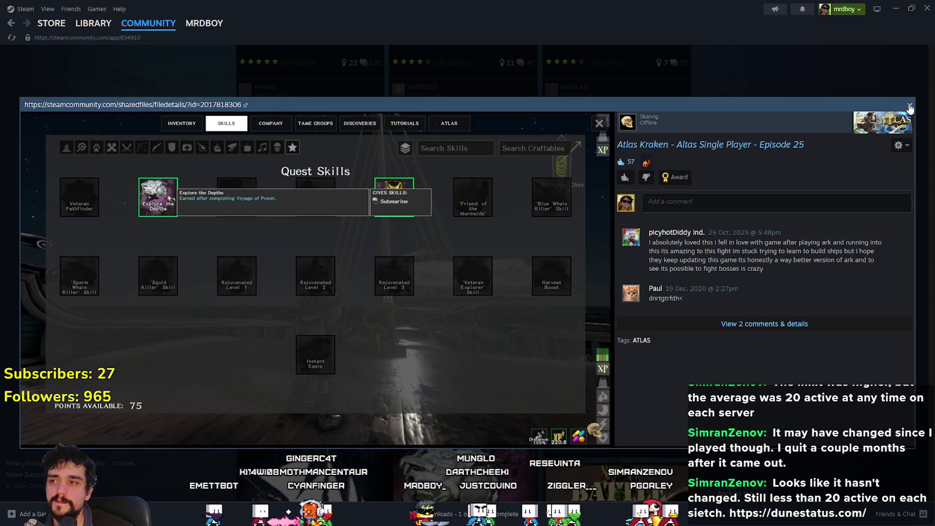
click(910, 108)
Scroll down through the ATLAS community hub content and back up to the top
scroll(618, 354, down, 10)
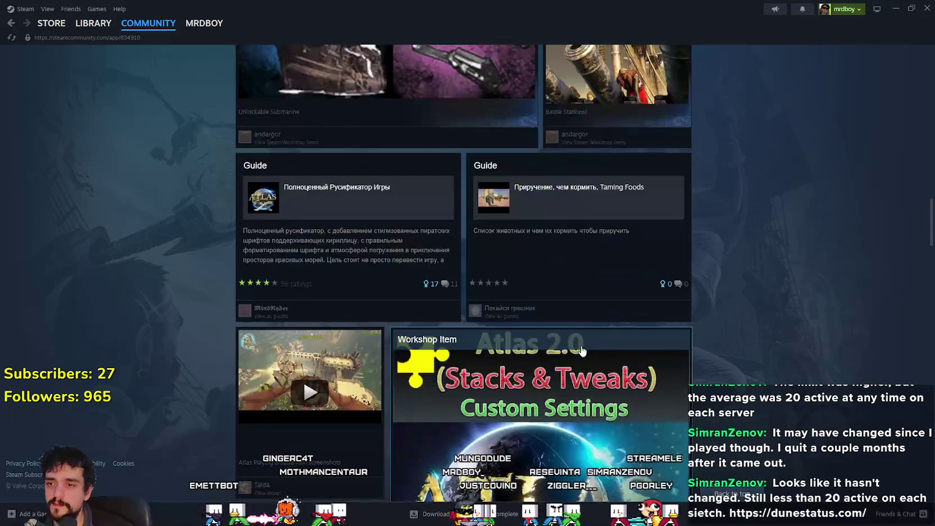
scroll(640, 356, down, 3)
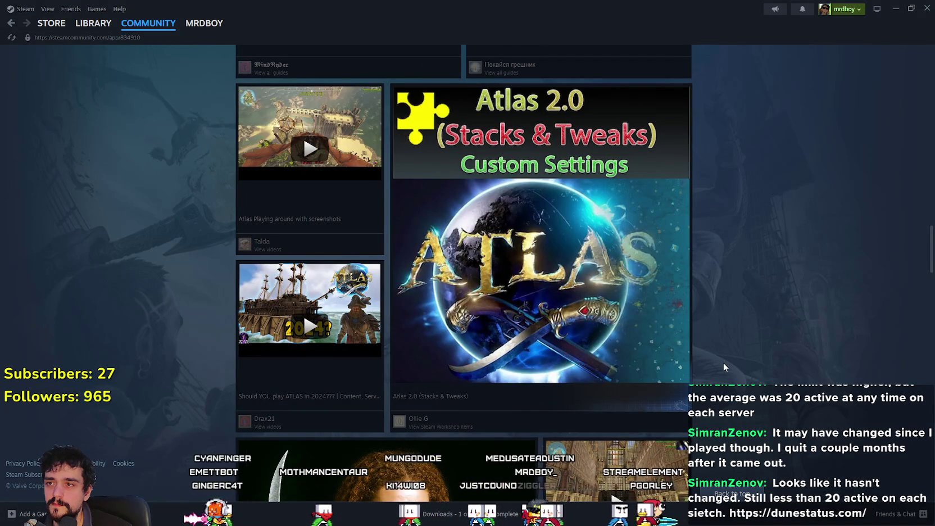
scroll(723, 364, down, 5)
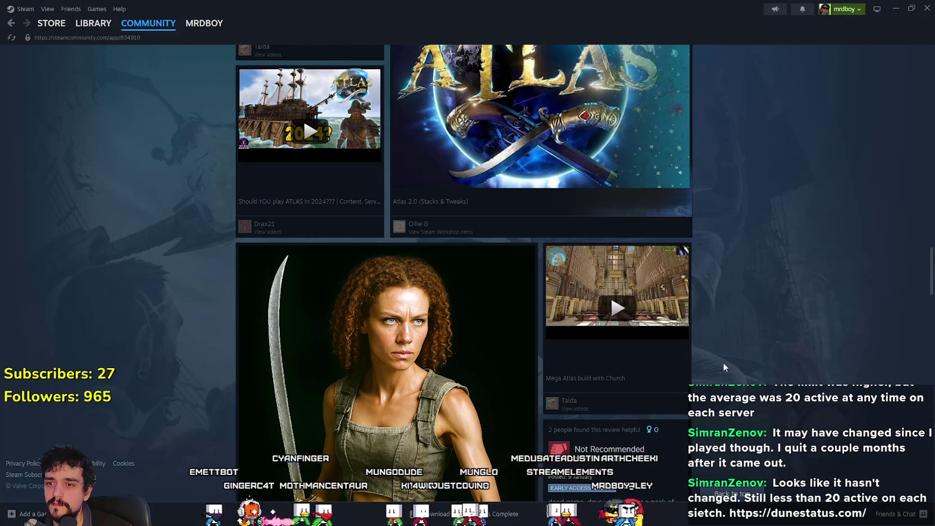
scroll(719, 362, up, 10)
scroll(705, 360, up, 20)
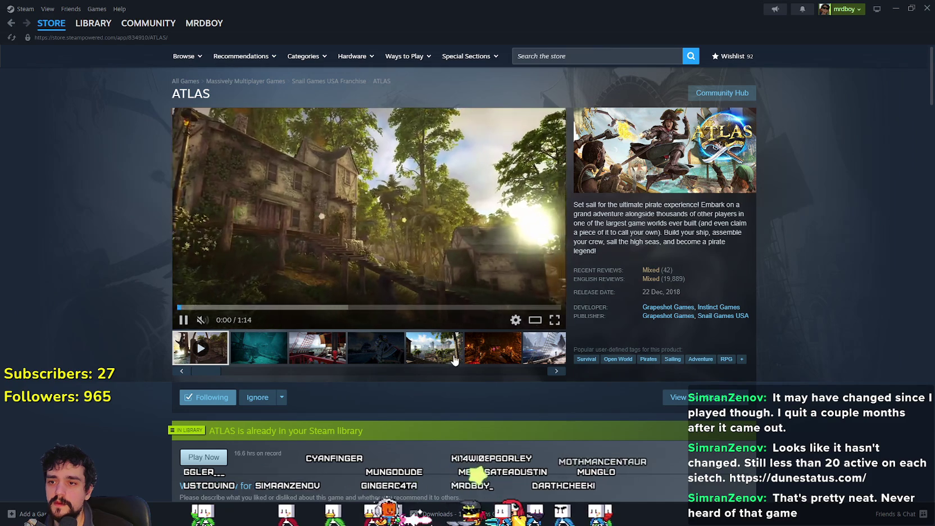
Show the fifth ATLAS screenshot and expand the full About This Game description with READ MORE
click(455, 360)
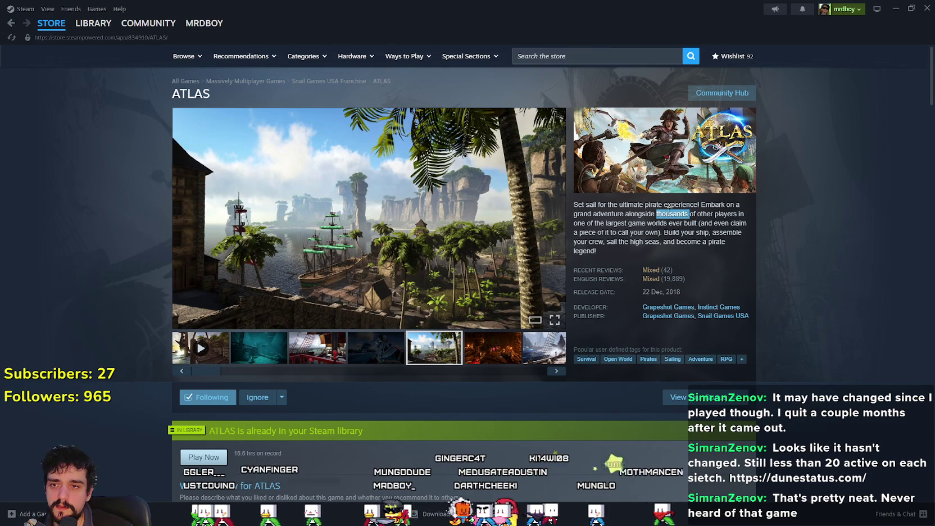
scroll(767, 303, down, 10)
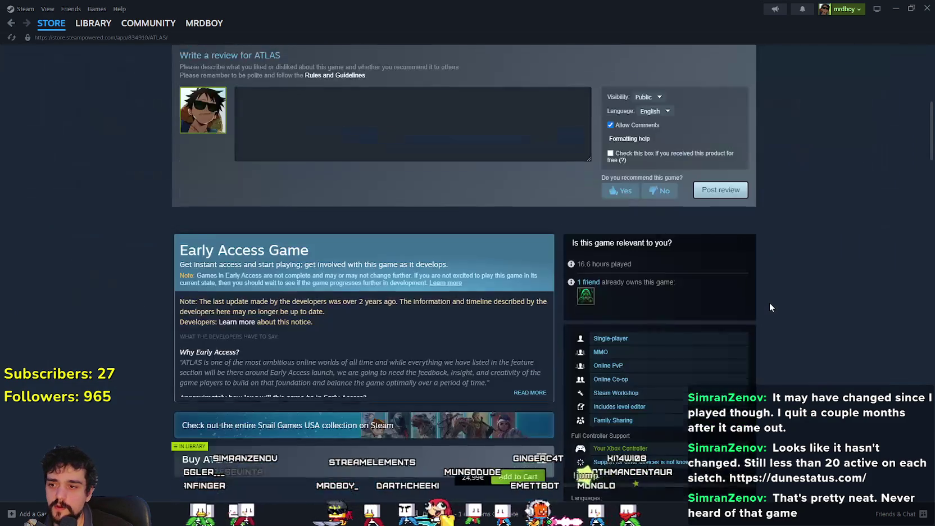
scroll(764, 297, down, 10)
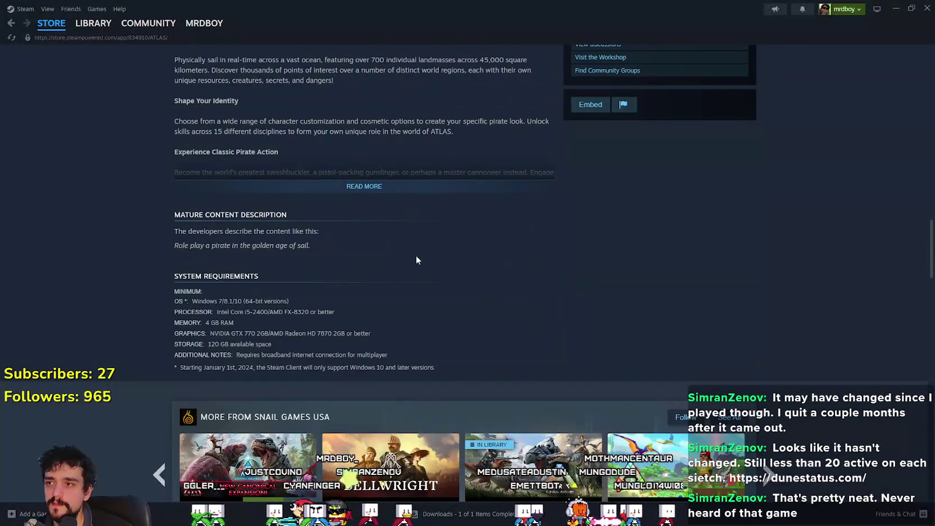
click(337, 187)
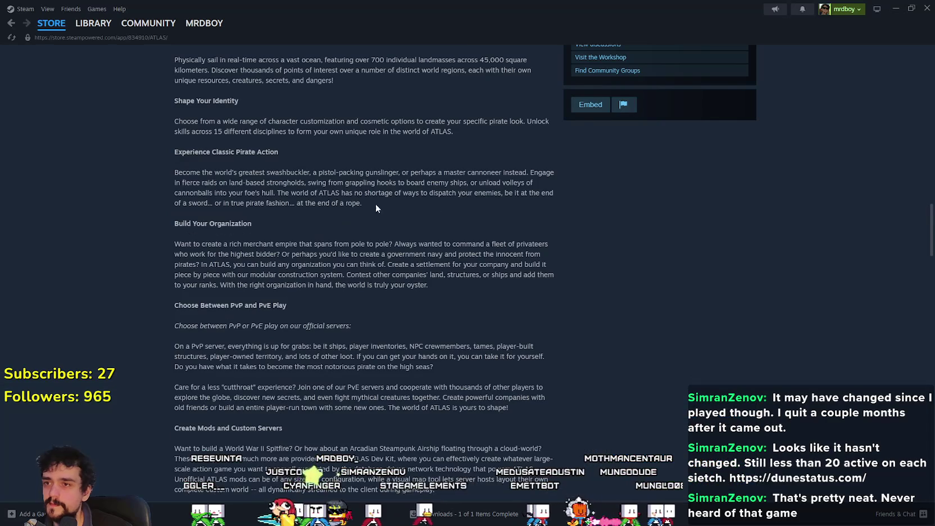
scroll(453, 333, down, 2)
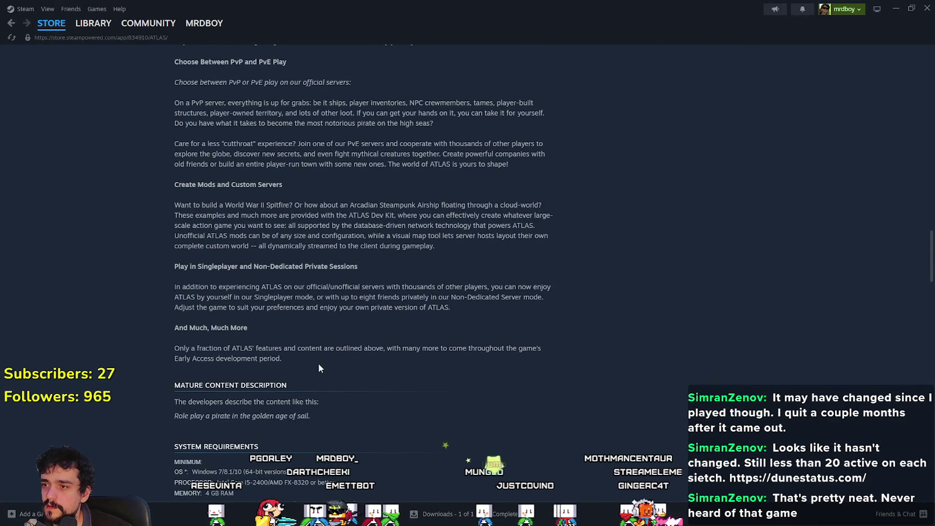
scroll(308, 365, up, 3)
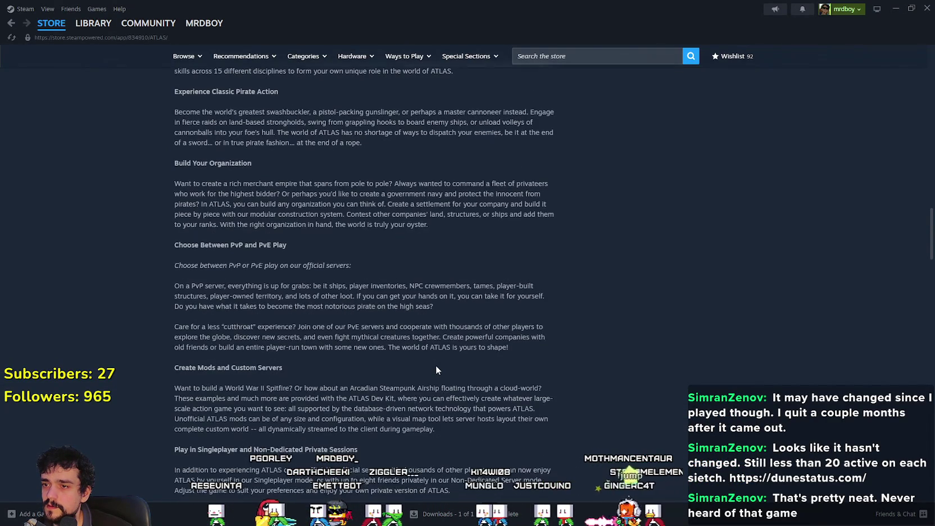
scroll(436, 365, up, 2)
scroll(423, 354, up, 2)
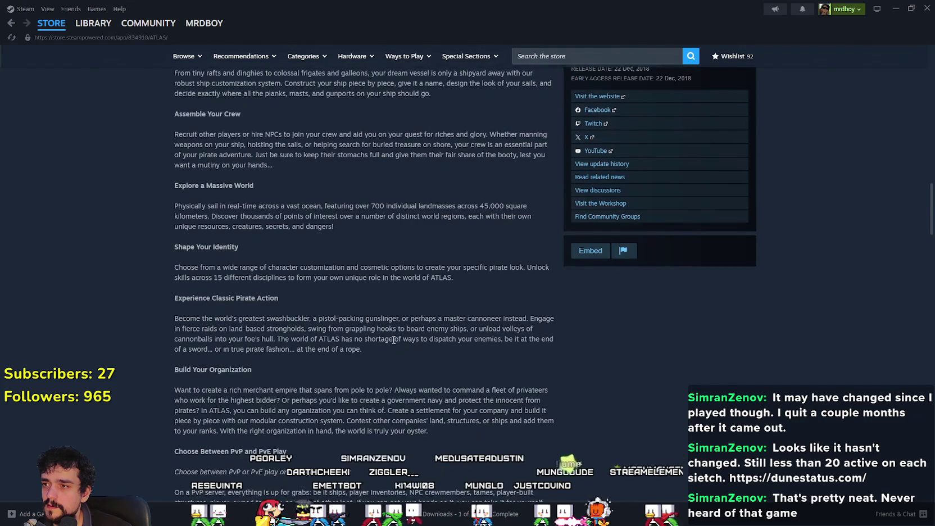
Highlight the Shape Your Identity and Explore a Massive World text and the 45,000 km² figure, then switch to the map sketch
drag(174, 267, 283, 278)
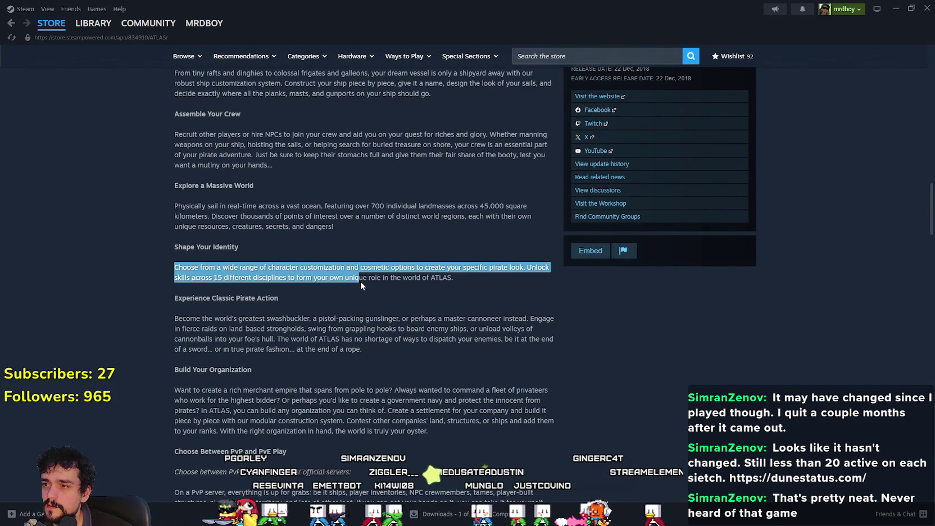
scroll(437, 307, up, 2)
drag(354, 328, 182, 302)
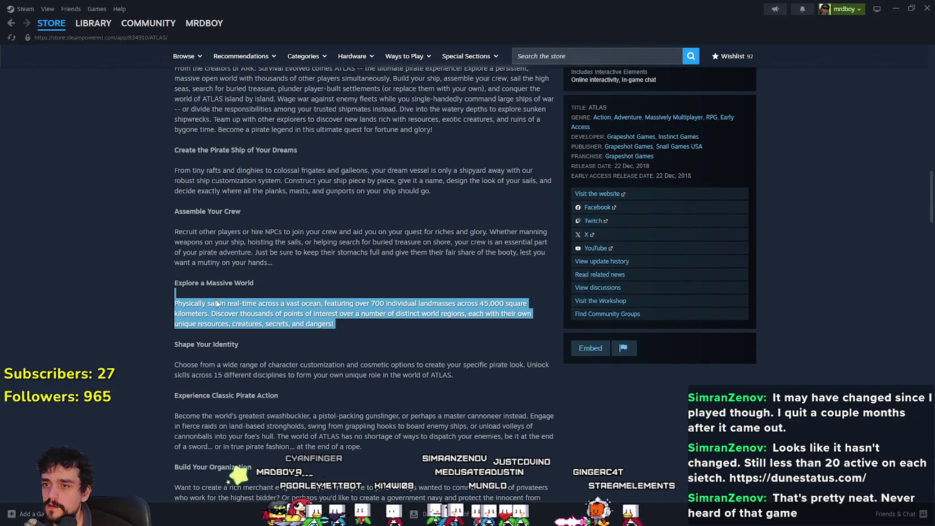
click(482, 304)
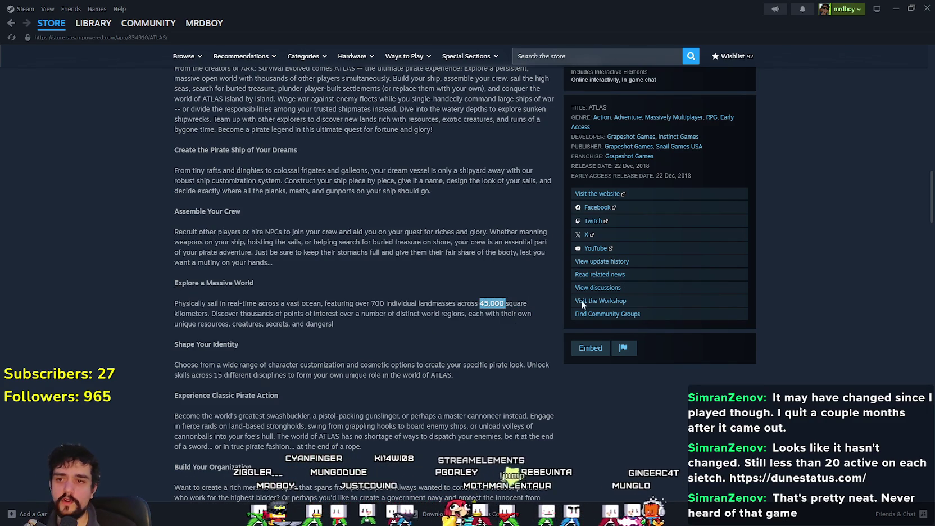
key(alt+Tab)
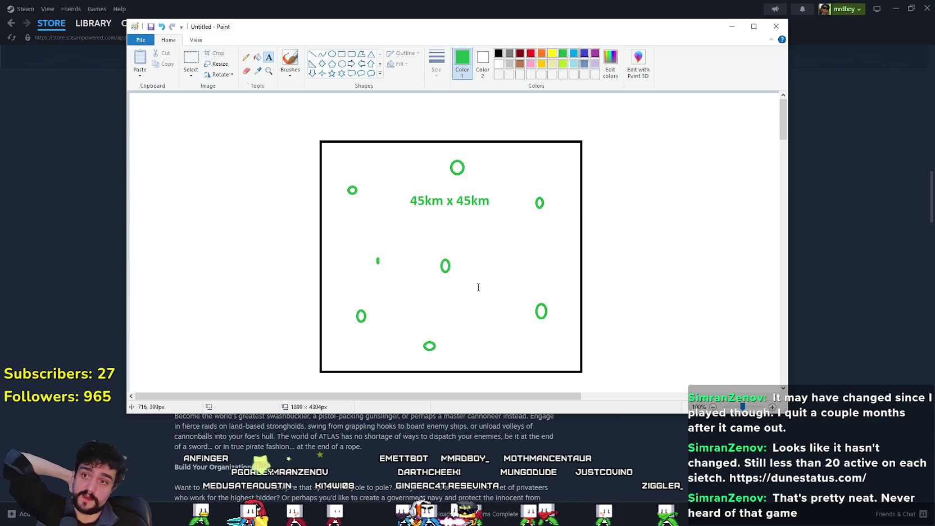
click(562, 492)
key(alt+Tab)
click(562, 492)
scroll(485, 362, up, 5)
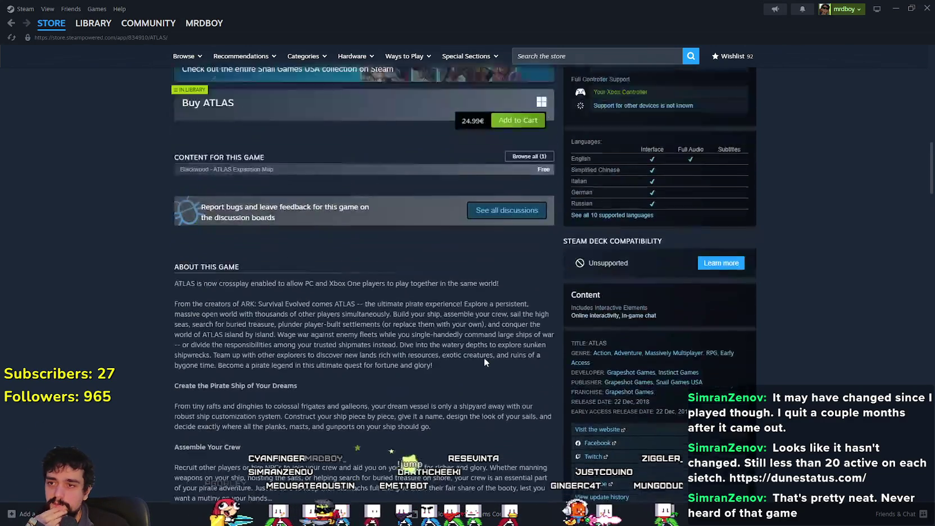